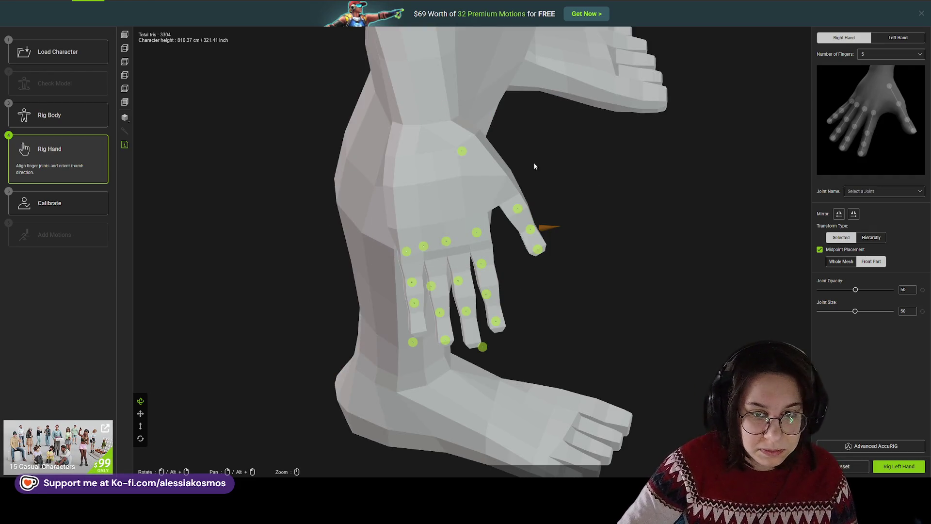
- Place the right thumb joints, then align the knuckle, middle and index finger joints
{"action": "mouse_move", "coordinate": [460, 152]}
{"action": "left_click_drag", "start_coordinate": [460, 153], "coordinate": [491, 174]}
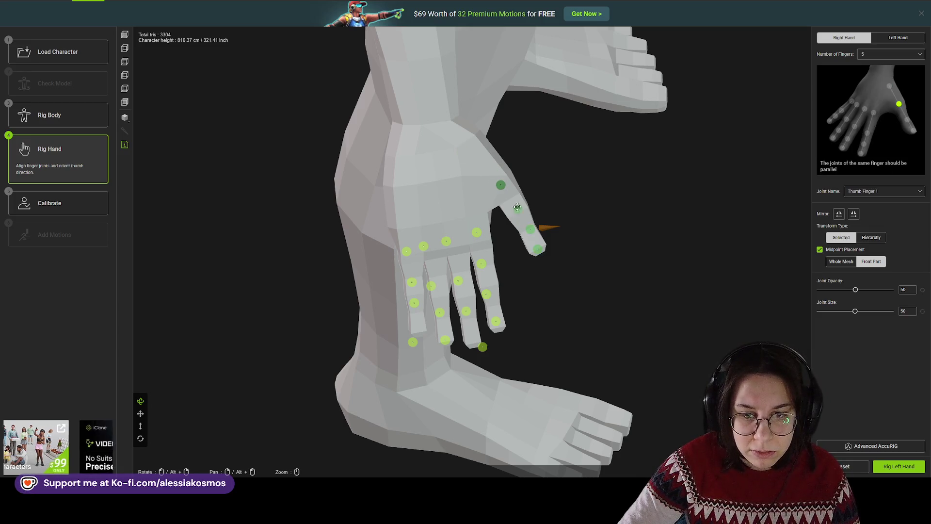
{"action": "mouse_move", "coordinate": [515, 209]}
{"action": "left_mouse_down"}
{"action": "mouse_move", "coordinate": [512, 201]}
{"action": "mouse_move", "coordinate": [524, 223]}
{"action": "mouse_move", "coordinate": [538, 224]}
{"action": "left_mouse_up"}
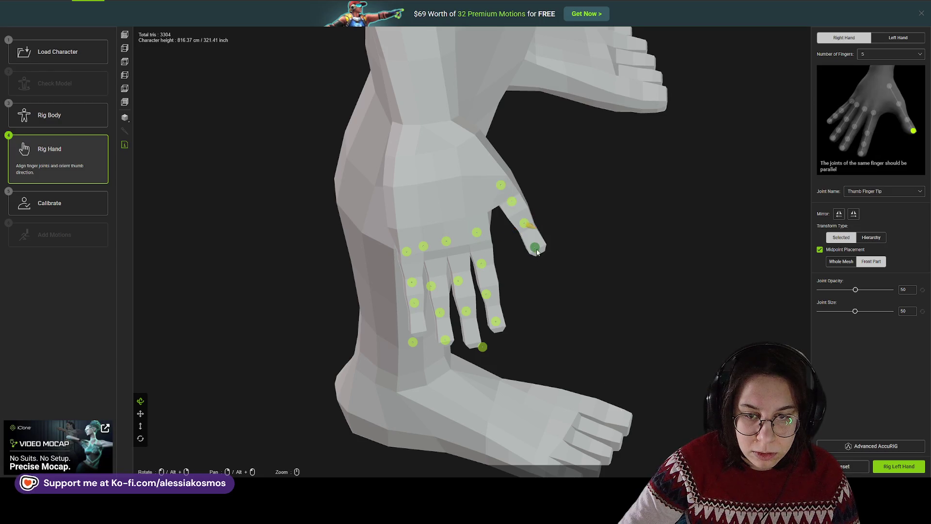
{"action": "mouse_move", "coordinate": [482, 346]}
{"action": "left_mouse_down"}
{"action": "mouse_move", "coordinate": [446, 335]}
{"action": "mouse_move", "coordinate": [437, 281]}
{"action": "left_mouse_up"}
{"action": "mouse_move", "coordinate": [423, 247]}
{"action": "left_mouse_down"}
{"action": "mouse_move", "coordinate": [481, 244]}
{"action": "mouse_move", "coordinate": [485, 266]}
{"action": "mouse_move", "coordinate": [462, 276]}
{"action": "left_mouse_up"}
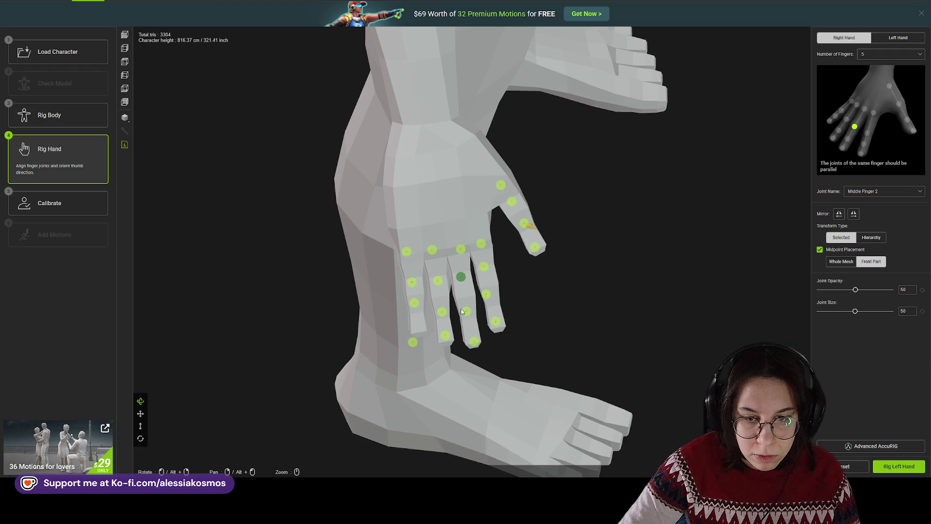
{"action": "left_click_drag", "start_coordinate": [465, 311], "coordinate": [492, 301]}
- Line up the pinky and ring finger joints and check the middle and pinky joints
{"action": "left_click_drag", "start_coordinate": [413, 342], "coordinate": [418, 331]}
{"action": "left_click_drag", "start_coordinate": [407, 251], "coordinate": [410, 253]}
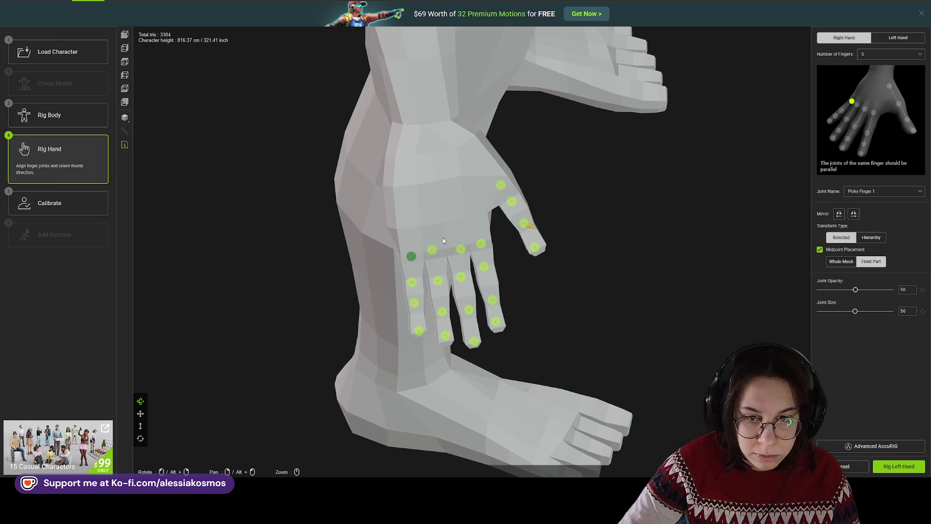
{"action": "left_click_drag", "start_coordinate": [432, 250], "coordinate": [435, 255]}
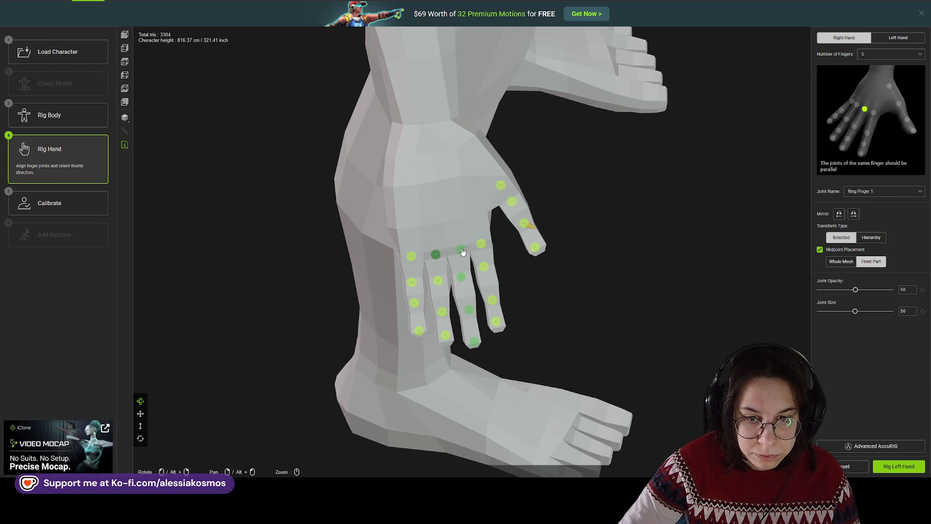
{"action": "left_click", "coordinate": [461, 278]}
{"action": "left_click", "coordinate": [417, 330]}
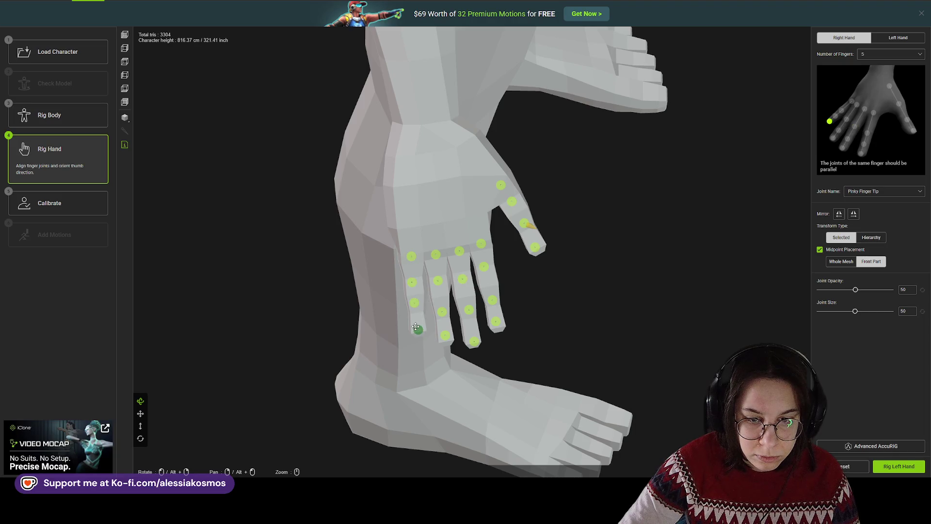
{"action": "left_click", "coordinate": [416, 304]}
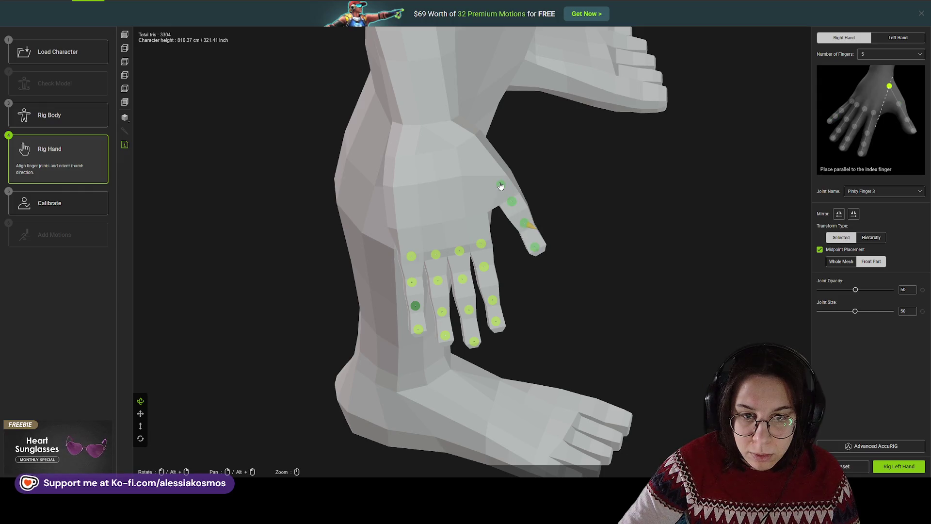
- Switch to the left hand and position its thumb joints from tip down to base
{"action": "left_click", "coordinate": [899, 466]}
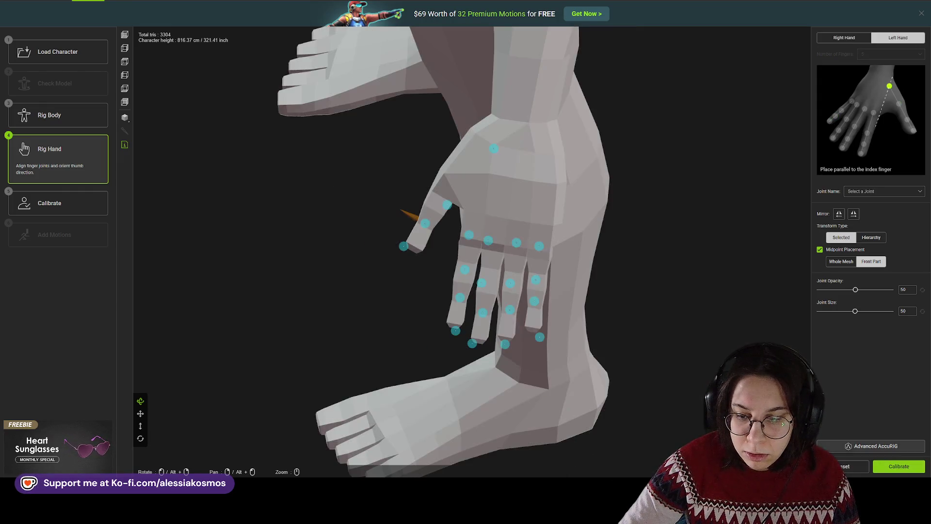
{"action": "left_click_drag", "start_coordinate": [403, 246], "coordinate": [416, 241]}
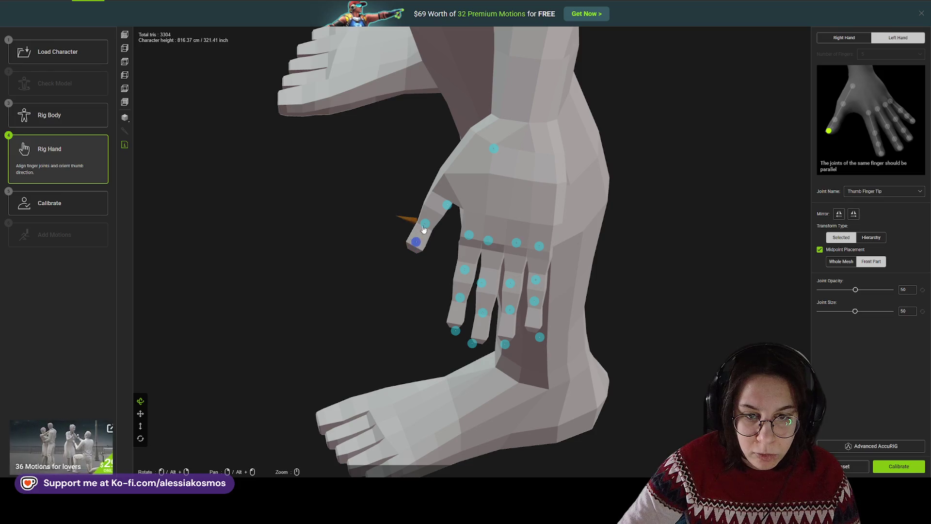
{"action": "left_click", "coordinate": [424, 225]}
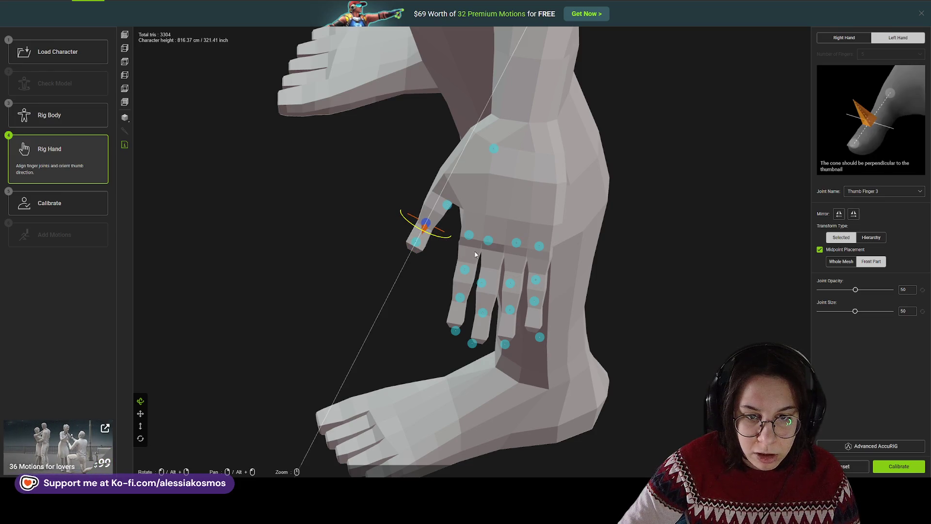
{"action": "left_click_drag", "start_coordinate": [447, 205], "coordinate": [439, 196]}
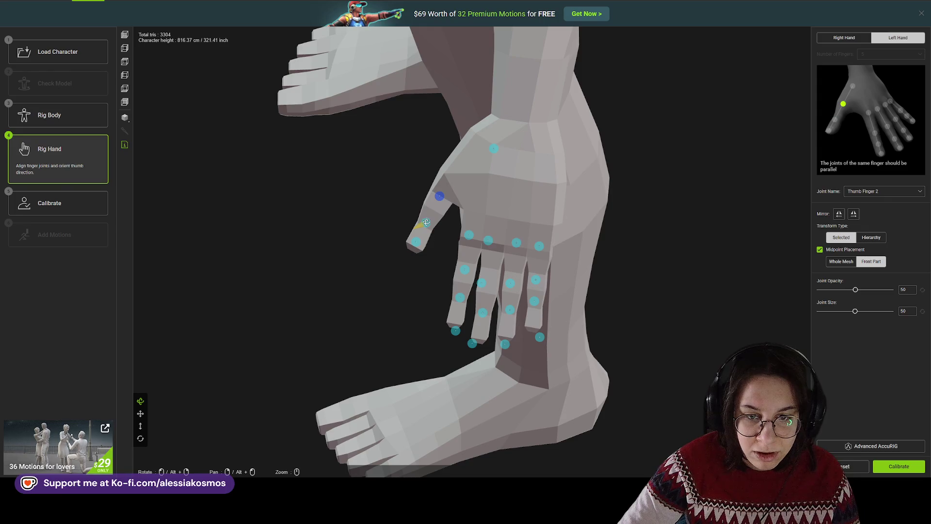
{"action": "left_click", "coordinate": [425, 223]}
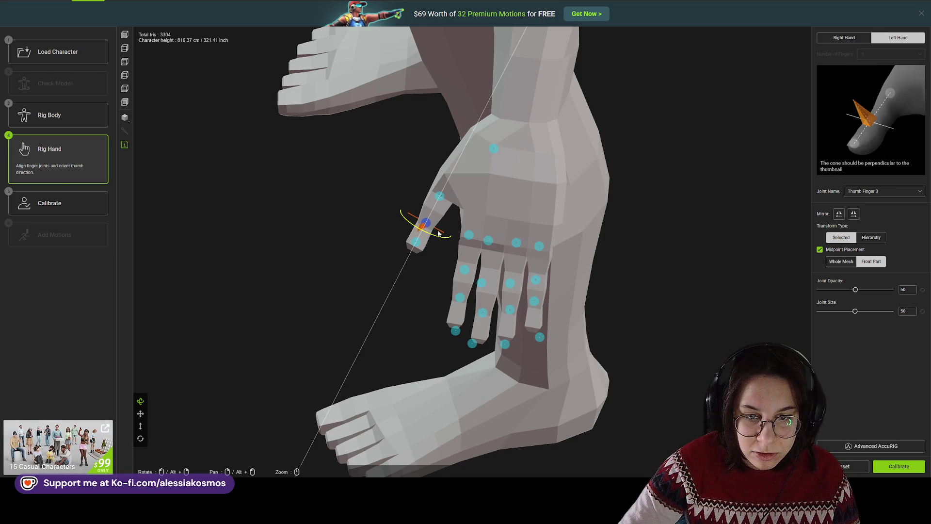
{"action": "left_click", "coordinate": [494, 148]}
{"action": "left_click_drag", "start_coordinate": [494, 147], "coordinate": [453, 172]}
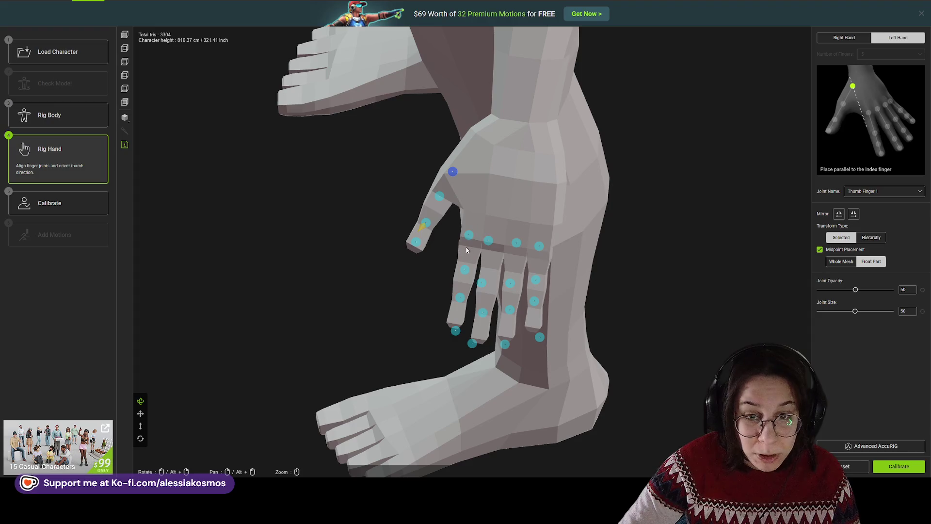
- Shift the left middle knuckle joint right and raise the index finger's third joint
{"action": "left_click", "coordinate": [488, 241]}
{"action": "left_click_drag", "start_coordinate": [488, 241], "coordinate": [537, 242]}
{"action": "left_click", "coordinate": [540, 252]}
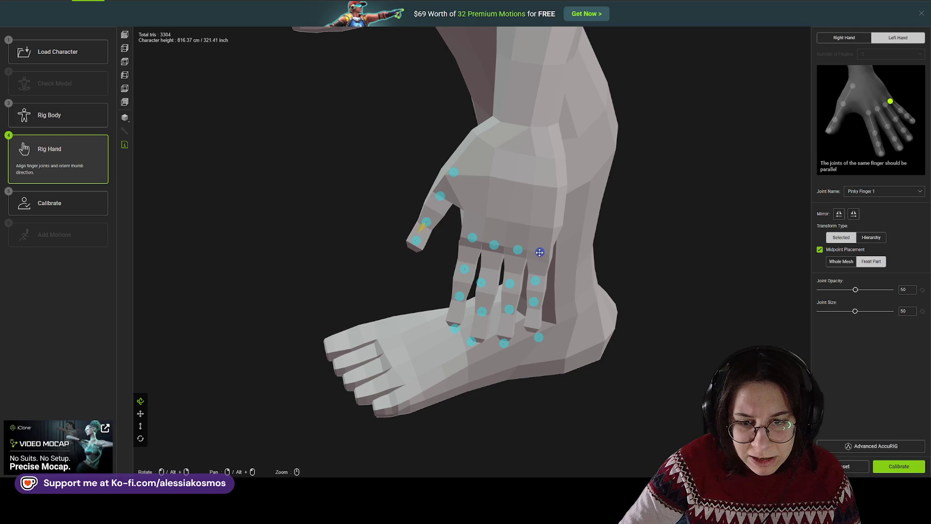
{"action": "mouse_move", "coordinate": [597, 256]}
{"action": "left_mouse_down"}
{"action": "mouse_move", "coordinate": [603, 233]}
{"action": "mouse_move", "coordinate": [582, 233]}
{"action": "left_mouse_up"}
{"action": "left_click", "coordinate": [466, 262]}
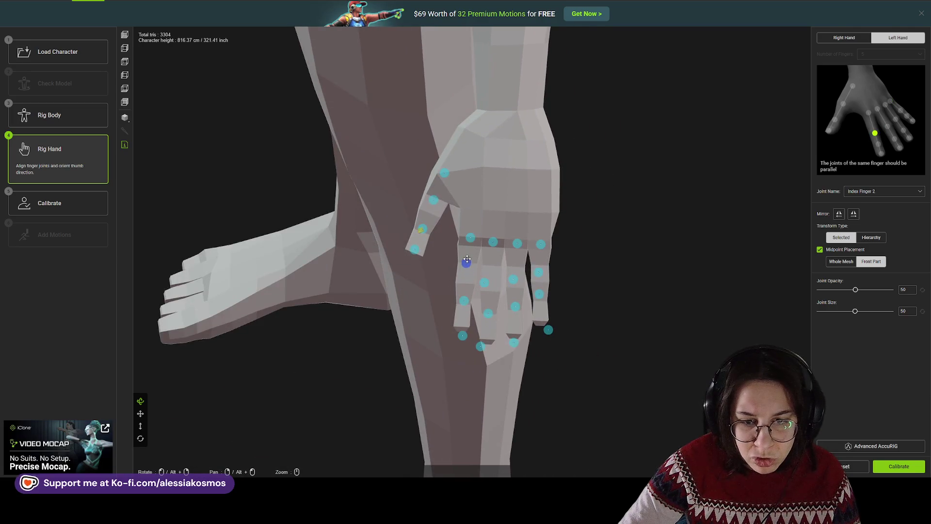
{"action": "left_click_drag", "start_coordinate": [464, 300], "coordinate": [464, 293]}
- Line up the fingertip, pinky, middle and ring finger joints on the left hand
{"action": "mouse_move", "coordinate": [462, 335]}
{"action": "left_mouse_down"}
{"action": "mouse_move", "coordinate": [461, 325]}
{"action": "mouse_move", "coordinate": [488, 339]}
{"action": "mouse_move", "coordinate": [514, 335]}
{"action": "mouse_move", "coordinate": [544, 325]}
{"action": "mouse_move", "coordinate": [540, 318]}
{"action": "left_mouse_up"}
{"action": "left_click", "coordinate": [539, 294]}
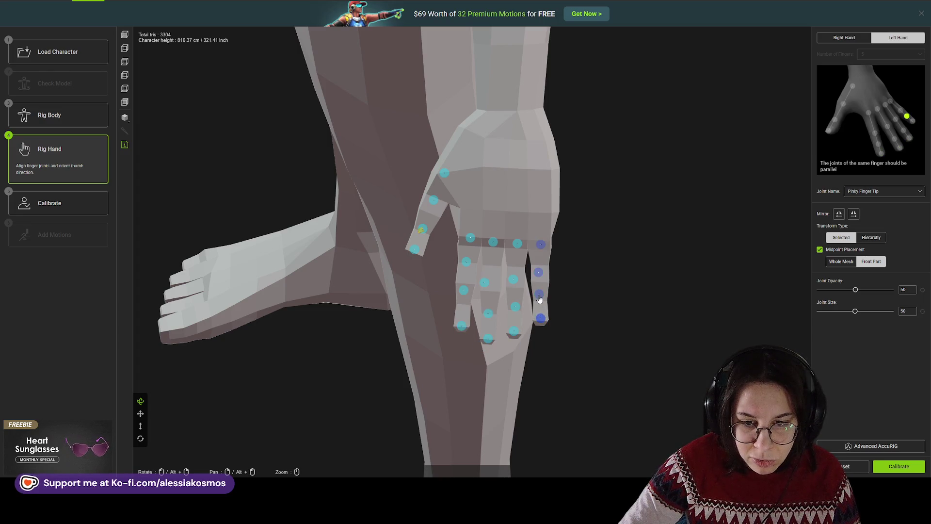
{"action": "left_click_drag", "start_coordinate": [539, 272], "coordinate": [513, 275]}
{"action": "left_click", "coordinate": [491, 266]}
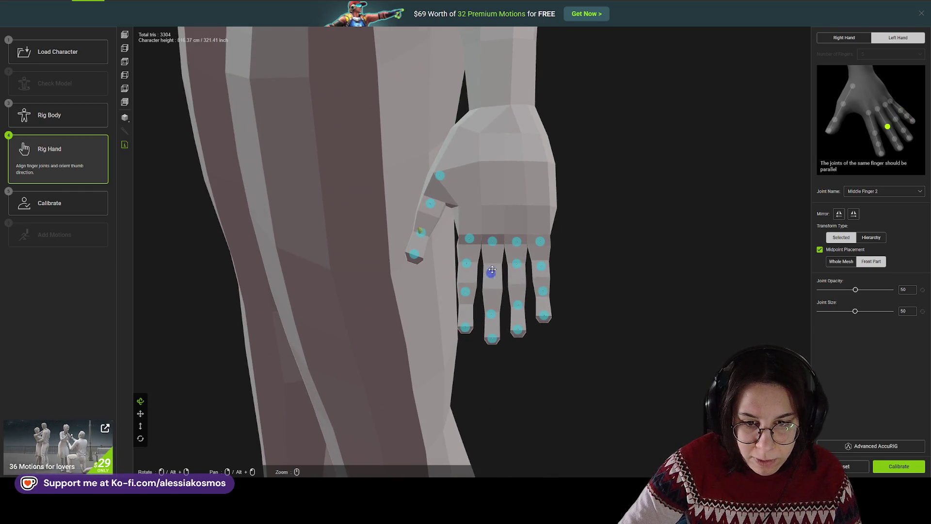
{"action": "mouse_move", "coordinate": [493, 313]}
{"action": "left_mouse_down"}
{"action": "mouse_move", "coordinate": [493, 297]}
{"action": "mouse_move", "coordinate": [518, 297]}
{"action": "left_mouse_up"}
{"action": "left_click", "coordinate": [517, 304]}
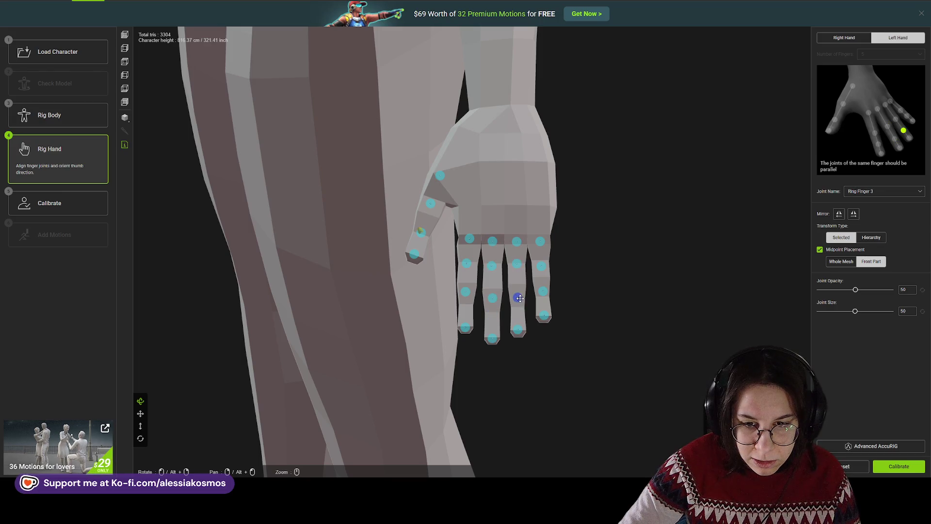
- Finish Rig Hand with Calibrate so the rigid skin weights are calculated
{"action": "left_click", "coordinate": [899, 466]}
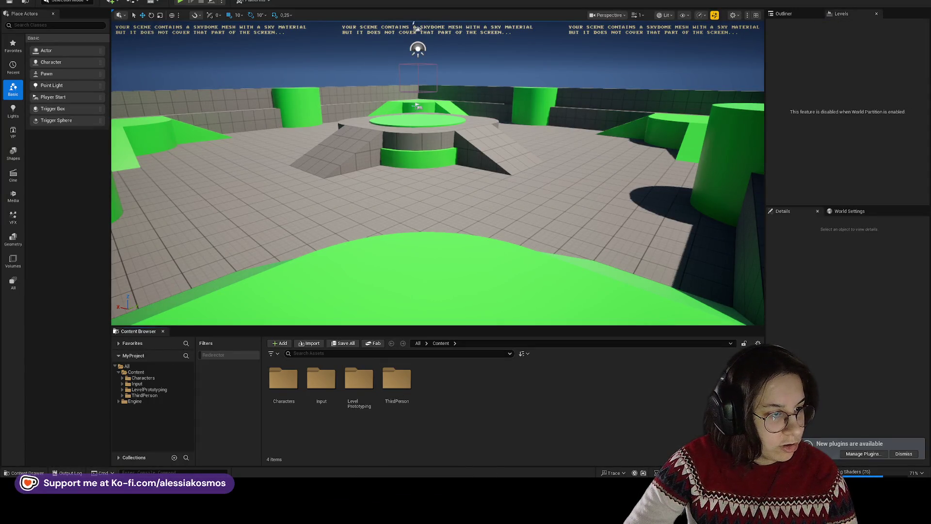
{"action": "left_click_drag", "start_coordinate": [463, 411], "coordinate": [461, 404]}
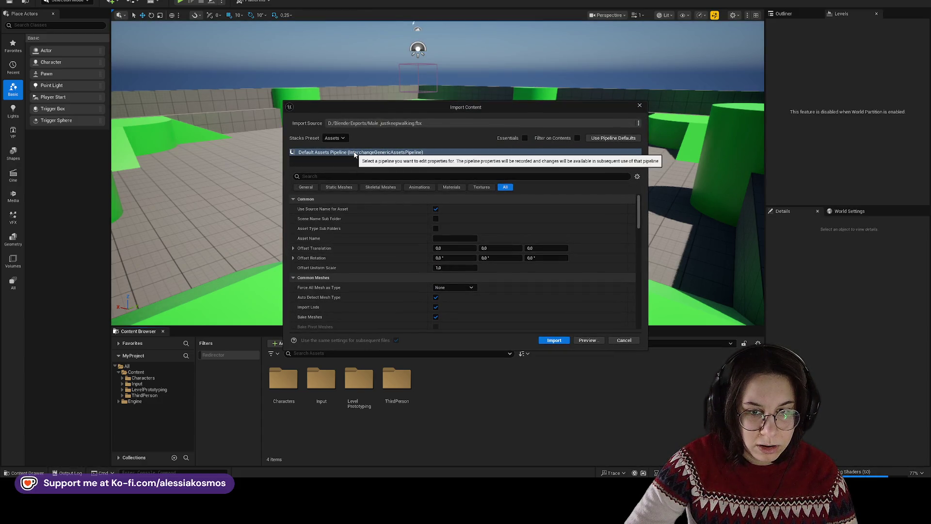
{"action": "mouse_move", "coordinate": [283, 224]}
{"action": "left_mouse_down"}
{"action": "mouse_move", "coordinate": [410, 214]}
{"action": "mouse_move", "coordinate": [395, 213]}
{"action": "mouse_move", "coordinate": [388, 196]}
{"action": "mouse_move", "coordinate": [333, 199]}
{"action": "mouse_move", "coordinate": [363, 197]}
{"action": "left_mouse_up"}
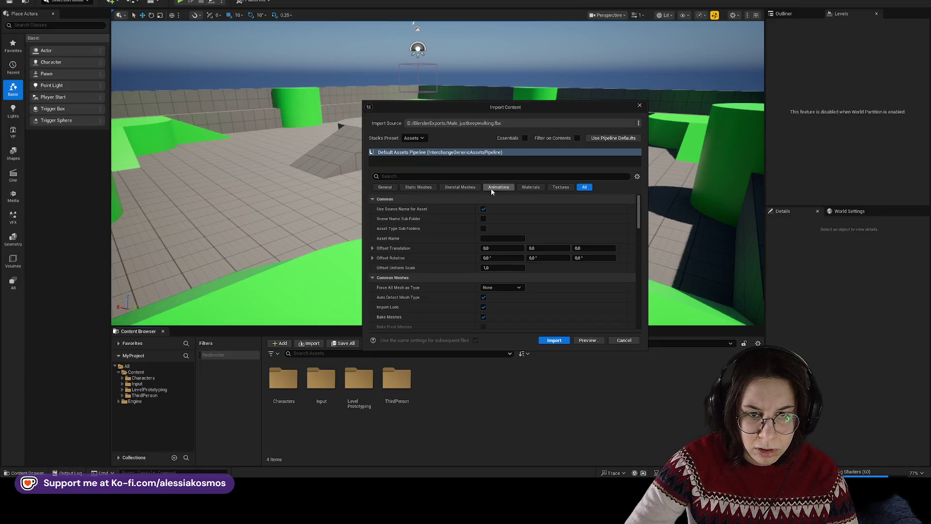
{"action": "left_click", "coordinate": [467, 189]}
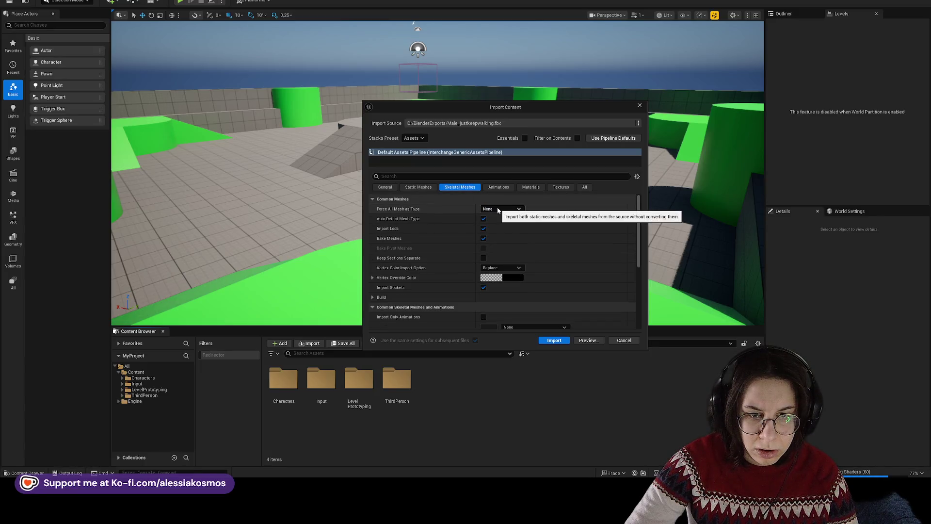
{"action": "left_click", "coordinate": [393, 187]}
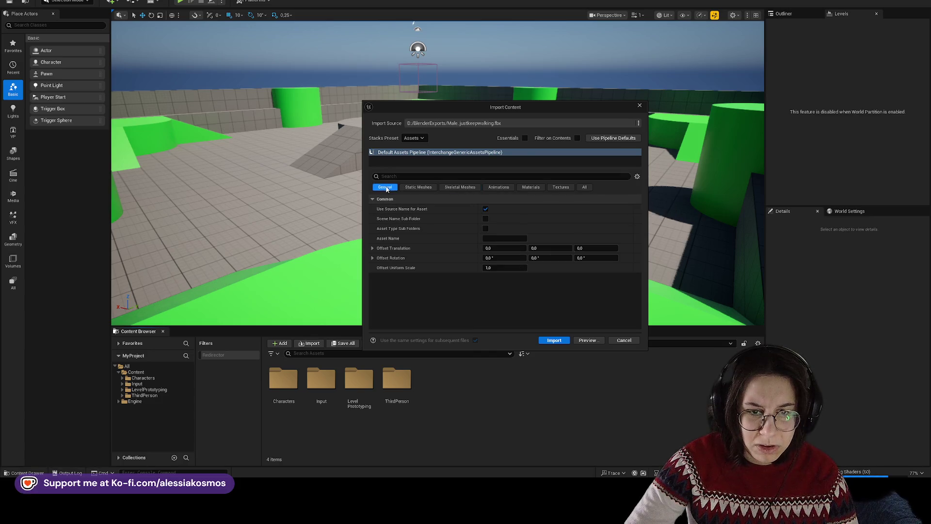
{"action": "left_click", "coordinate": [460, 187]}
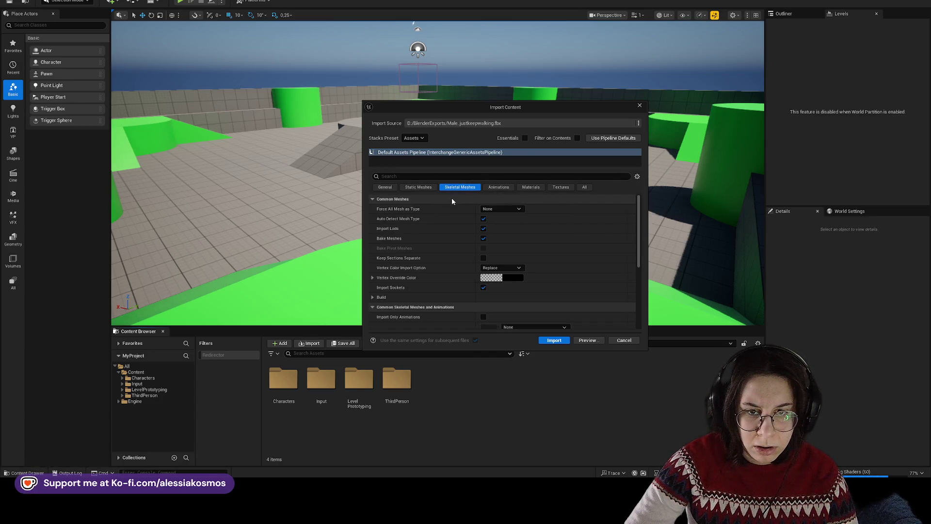
{"action": "left_click", "coordinate": [639, 106]}
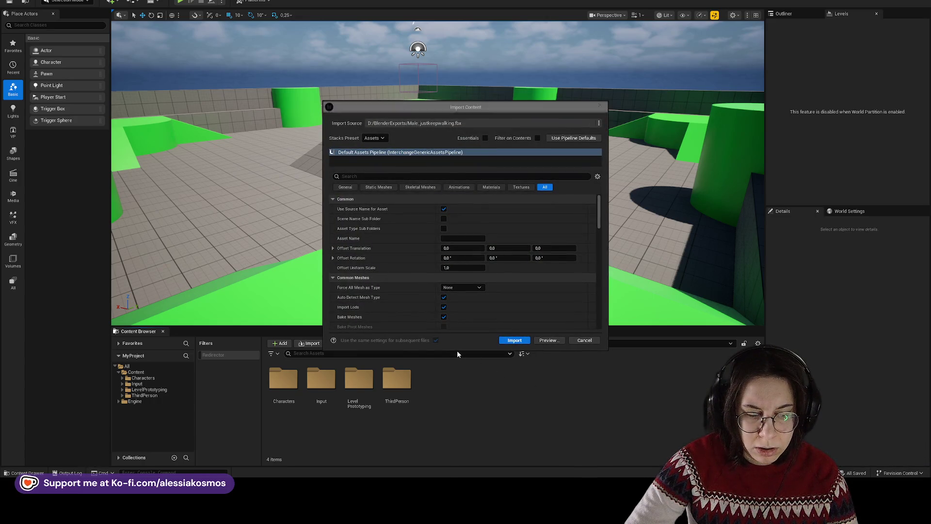
- Set the import to force all meshes as Skeletal Mesh using the SK_Mannequin skeleton
{"action": "left_click_drag", "start_coordinate": [458, 349], "coordinate": [454, 425]}
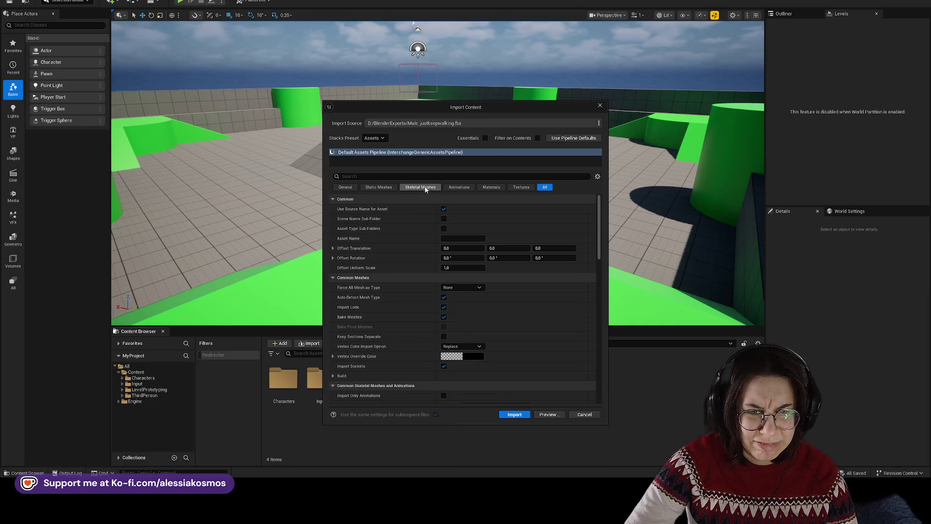
{"action": "left_click", "coordinate": [425, 188]}
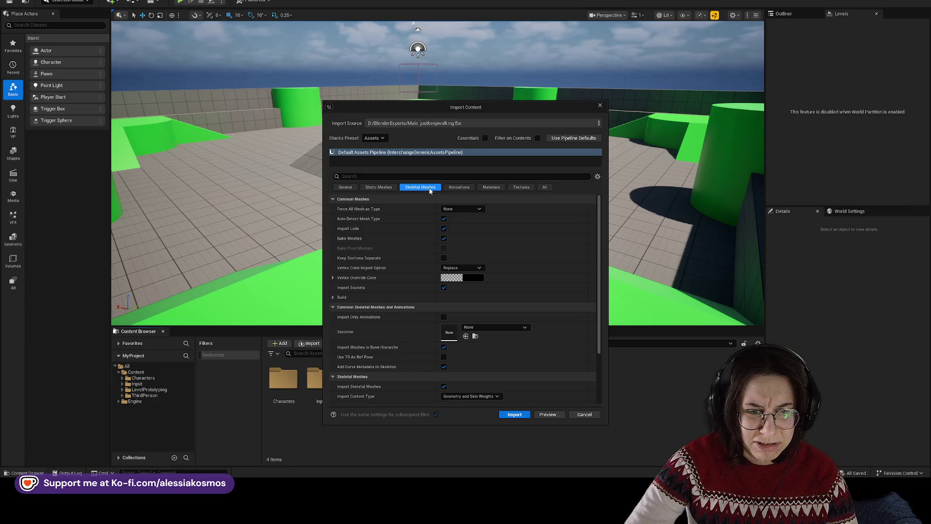
{"action": "left_click", "coordinate": [458, 209]}
{"action": "left_click", "coordinate": [461, 230]}
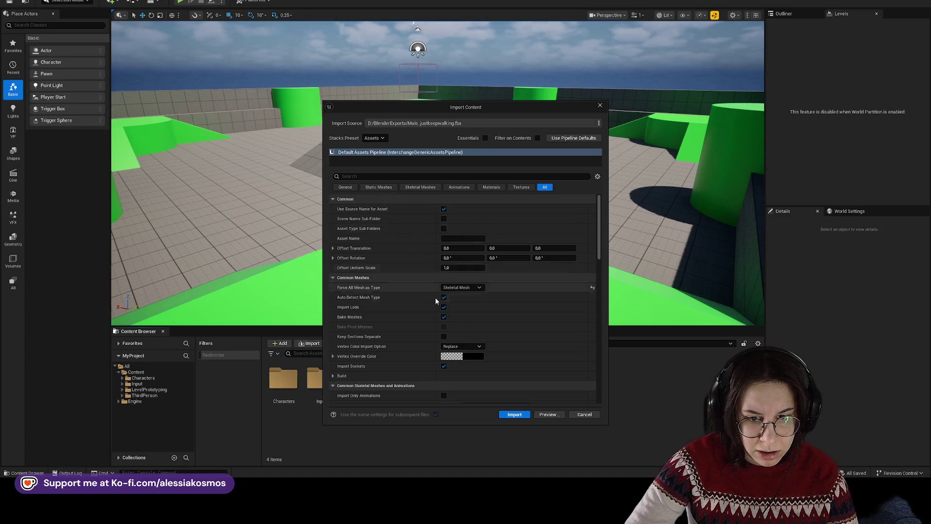
{"action": "scroll", "coordinate": [435, 300], "scroll_direction": "down", "scroll_amount": 3}
{"action": "left_click", "coordinate": [479, 370]}
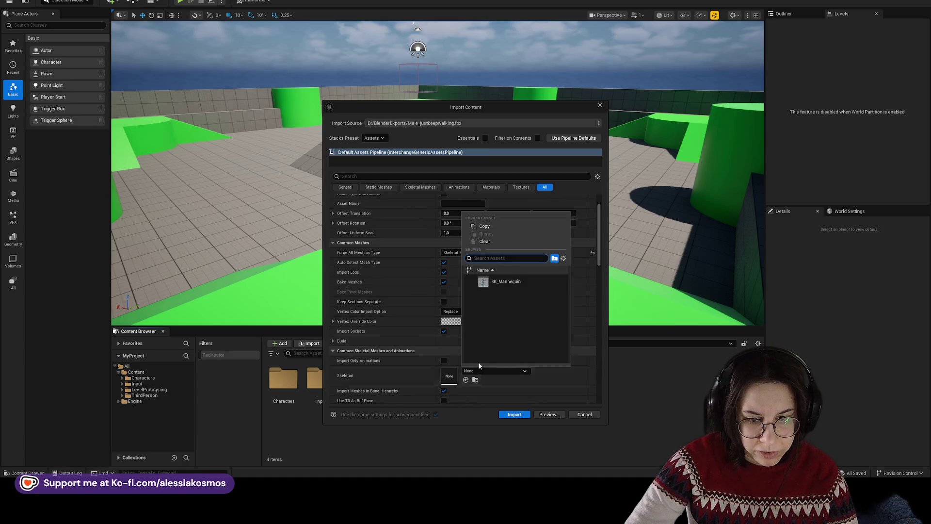
{"action": "left_click", "coordinate": [504, 280]}
{"action": "scroll", "coordinate": [415, 358], "scroll_direction": "down", "scroll_amount": 3}
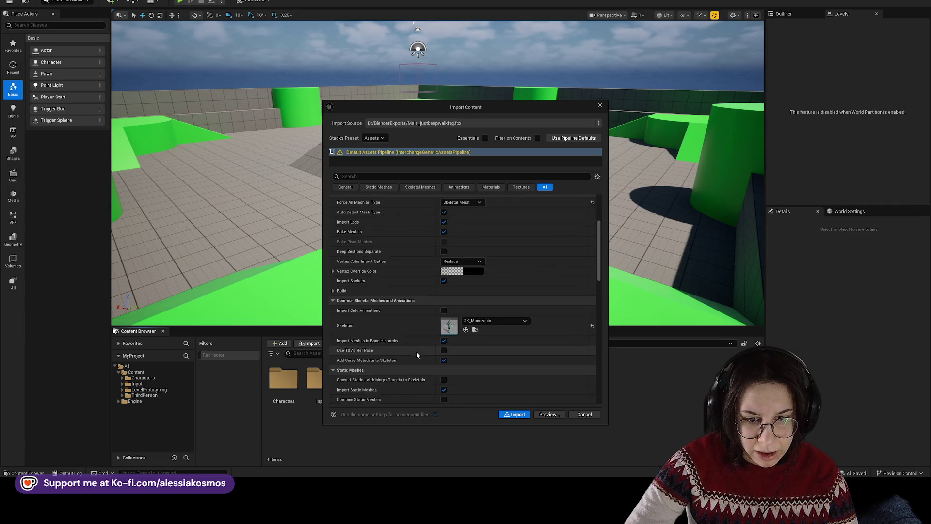
{"action": "scroll", "coordinate": [416, 350], "scroll_direction": "down", "scroll_amount": 3}
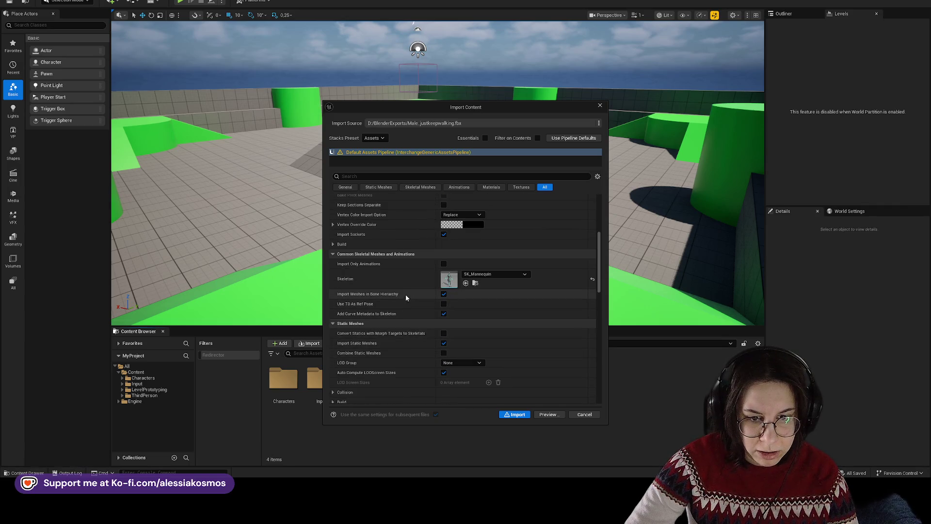
- Import Male_justkeepwalking, accepting skeleton regeneration and merging, then dismiss the merge failure
{"action": "left_click", "coordinate": [517, 414]}
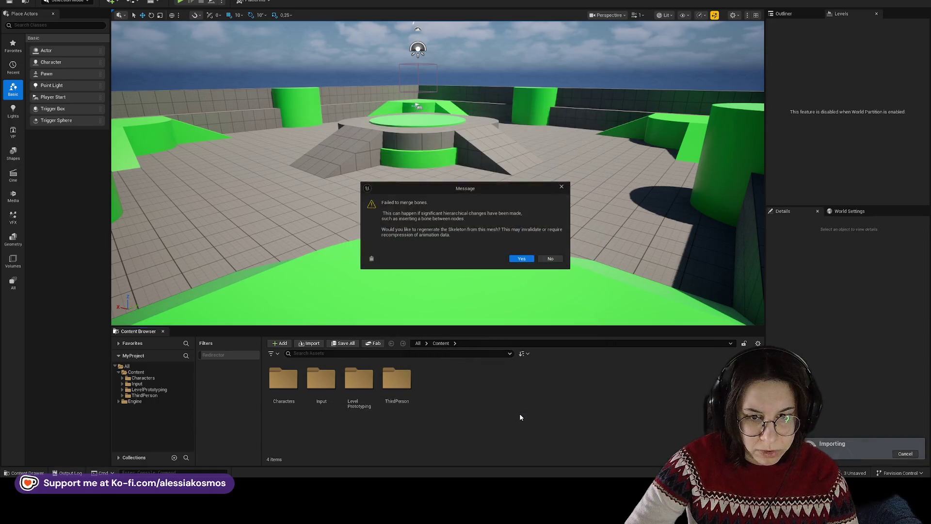
{"action": "left_click", "coordinate": [520, 259]}
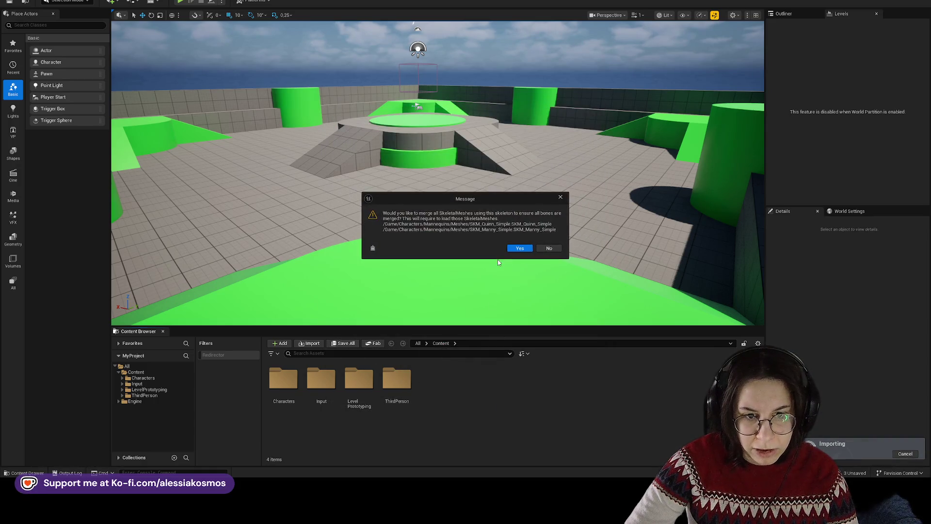
{"action": "left_click", "coordinate": [520, 248]}
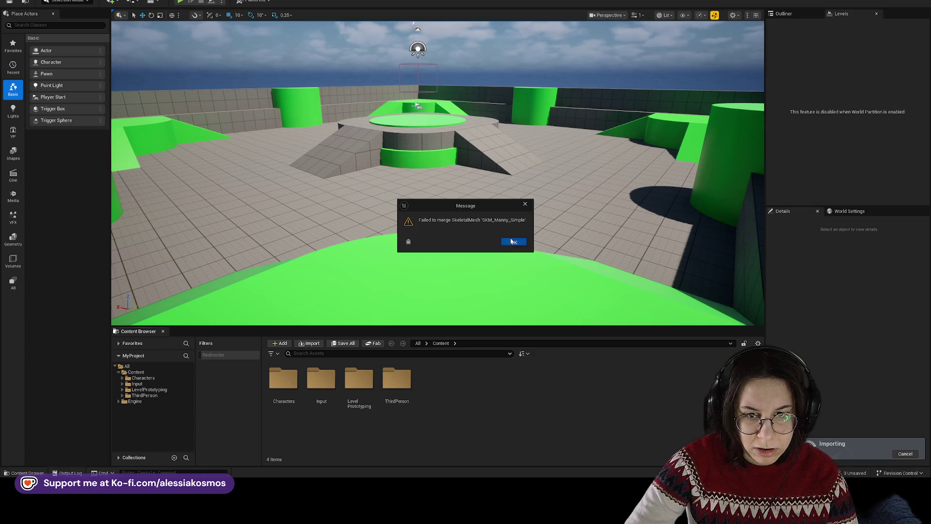
{"action": "left_click", "coordinate": [511, 241]}
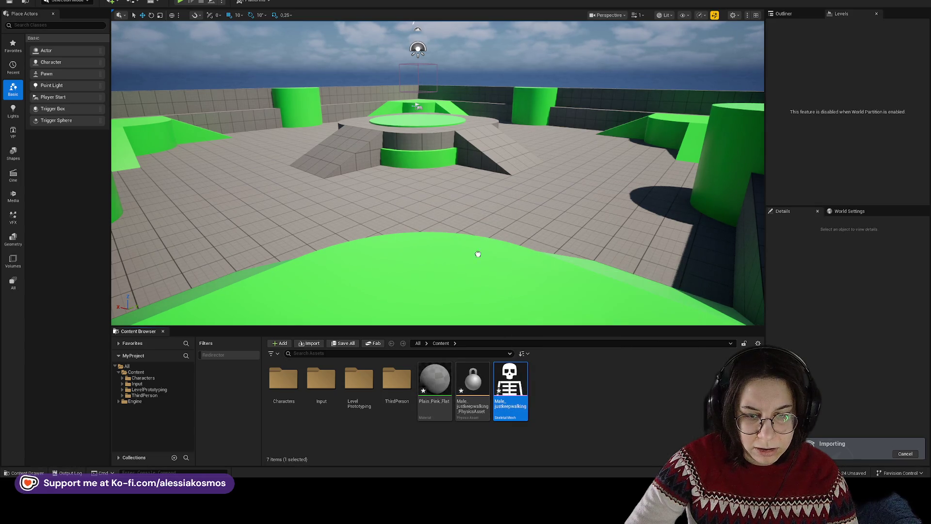
{"action": "left_click_drag", "start_coordinate": [478, 254], "coordinate": [484, 252]}
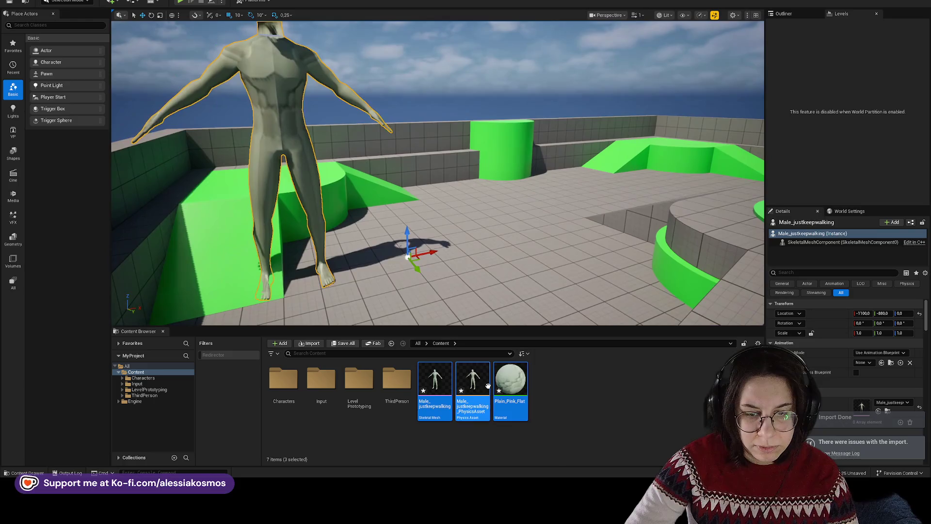
{"action": "left_click_drag", "start_coordinate": [487, 386], "coordinate": [410, 250]}
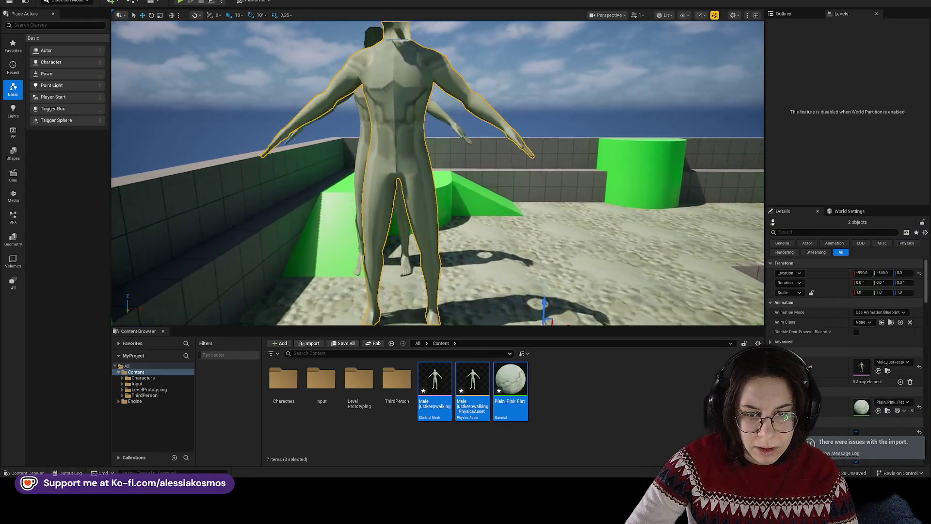
{"action": "scroll", "coordinate": [501, 279], "scroll_direction": "up", "scroll_amount": 2}
{"action": "mouse_move", "coordinate": [523, 241]}
{"action": "left_mouse_down"}
{"action": "mouse_move", "coordinate": [470, 194]}
{"action": "mouse_move", "coordinate": [483, 144]}
{"action": "left_mouse_up"}
{"action": "key", "text": "ctrl+z"}
{"action": "key", "text": "ctrl+z"}
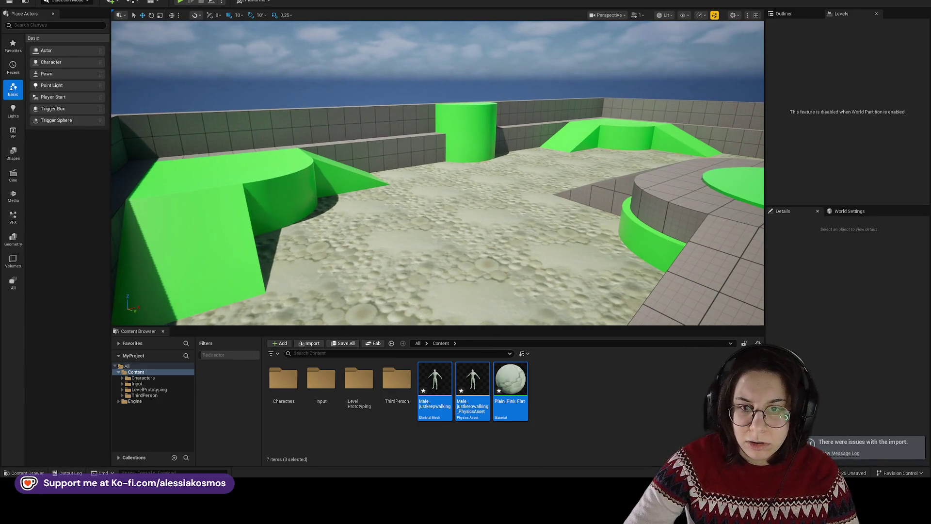
- Quit Unreal Engine with Alt+F4, discarding the unsaved content changes
{"action": "key", "text": "alt+F4"}
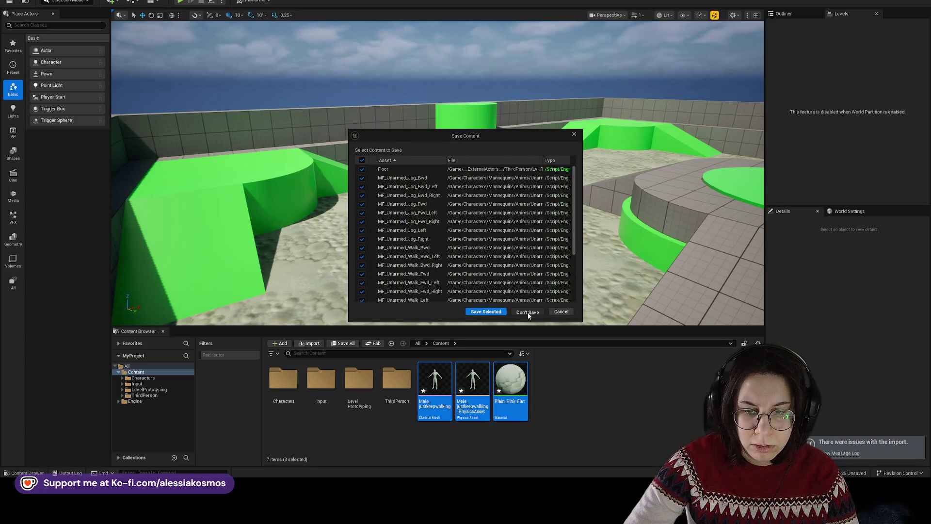
{"action": "left_click", "coordinate": [529, 311]}
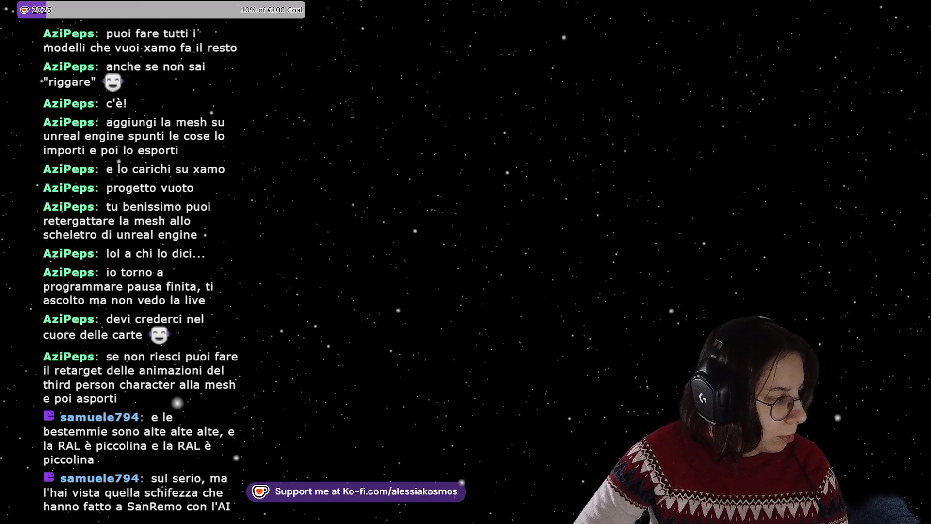
{"action": "scroll", "coordinate": [340, 170], "scroll_direction": "down", "scroll_amount": 6}
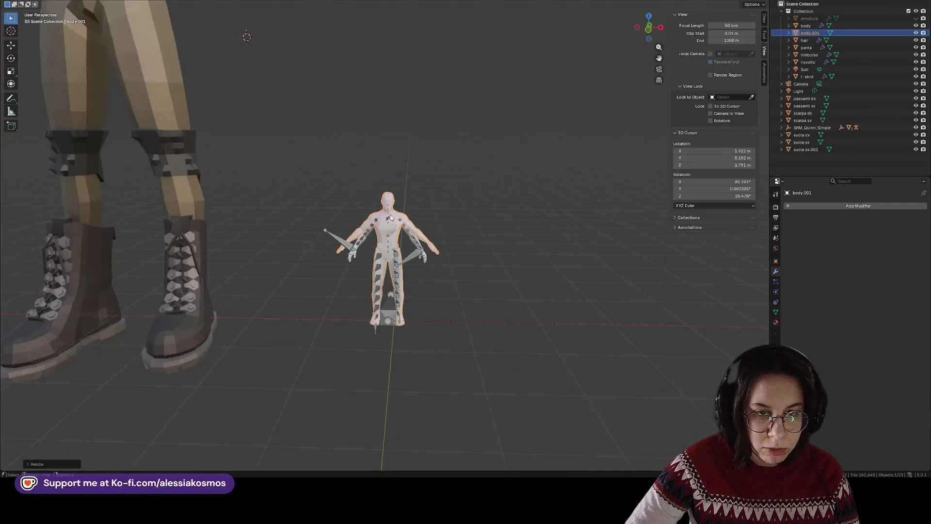
{"action": "mouse_move", "coordinate": [335, 158]}
{"action": "left_mouse_down"}
{"action": "mouse_move", "coordinate": [341, 141]}
{"action": "mouse_move", "coordinate": [368, 212]}
{"action": "mouse_move", "coordinate": [437, 204]}
{"action": "mouse_move", "coordinate": [501, 213]}
{"action": "mouse_move", "coordinate": [353, 208]}
{"action": "mouse_move", "coordinate": [420, 199]}
{"action": "mouse_move", "coordinate": [412, 222]}
{"action": "left_mouse_up"}
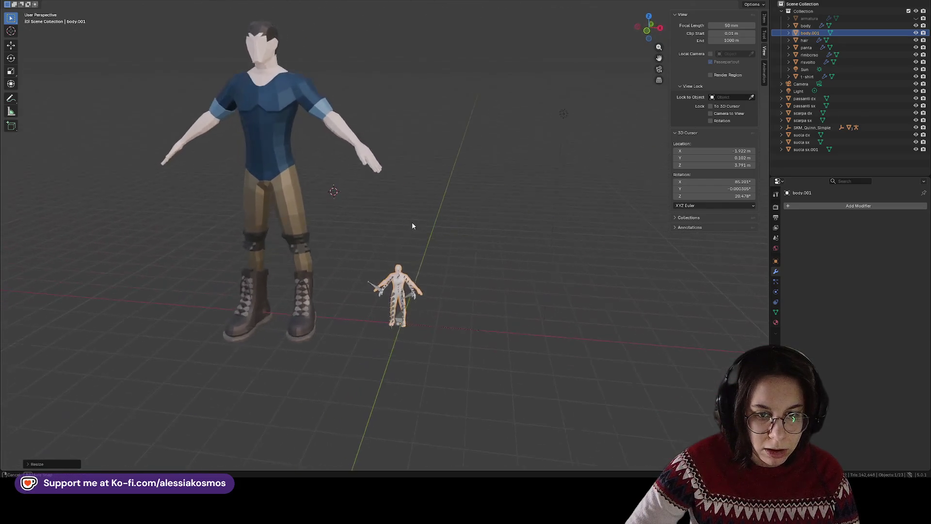
{"action": "scroll", "coordinate": [412, 222], "scroll_direction": "up", "scroll_amount": 5}
{"action": "mouse_move", "coordinate": [425, 286]}
{"action": "left_mouse_down"}
{"action": "mouse_move", "coordinate": [328, 187]}
{"action": "mouse_move", "coordinate": [358, 166]}
{"action": "mouse_move", "coordinate": [297, 193]}
{"action": "mouse_move", "coordinate": [502, 165]}
{"action": "mouse_move", "coordinate": [460, 189]}
{"action": "mouse_move", "coordinate": [493, 203]}
{"action": "mouse_move", "coordinate": [328, 212]}
{"action": "mouse_move", "coordinate": [480, 218]}
{"action": "mouse_move", "coordinate": [454, 197]}
{"action": "mouse_move", "coordinate": [395, 178]}
{"action": "mouse_move", "coordinate": [394, 143]}
{"action": "mouse_move", "coordinate": [390, 252]}
{"action": "mouse_move", "coordinate": [386, 204]}
{"action": "mouse_move", "coordinate": [403, 202]}
{"action": "mouse_move", "coordinate": [420, 267]}
{"action": "mouse_move", "coordinate": [337, 186]}
{"action": "mouse_move", "coordinate": [262, 199]}
{"action": "mouse_move", "coordinate": [333, 232]}
{"action": "mouse_move", "coordinate": [388, 234]}
{"action": "mouse_move", "coordinate": [324, 301]}
{"action": "mouse_move", "coordinate": [375, 293]}
{"action": "mouse_move", "coordinate": [350, 308]}
{"action": "mouse_move", "coordinate": [379, 252]}
{"action": "left_mouse_up"}
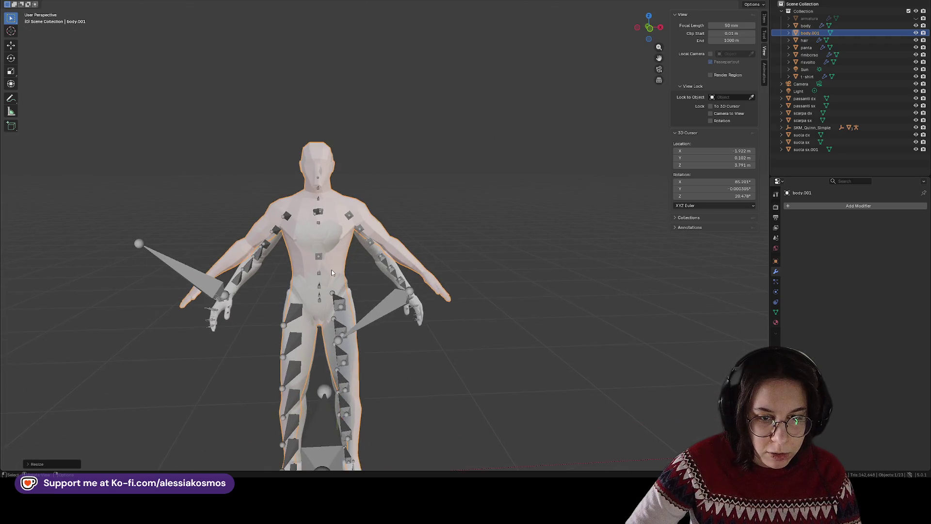
- Move the root armature along global X, then select body.001 and save
{"action": "left_click", "coordinate": [380, 258]}
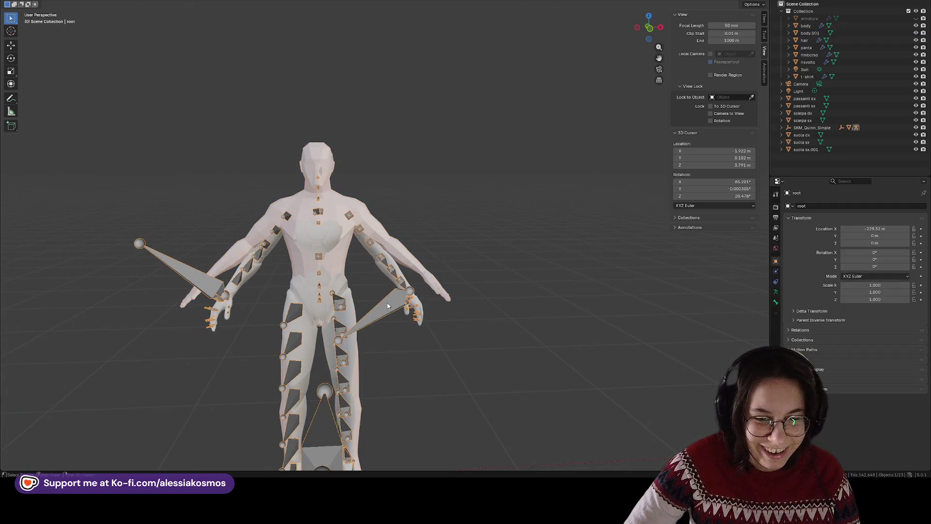
{"action": "key", "text": "g"}
{"action": "key", "text": "x"}
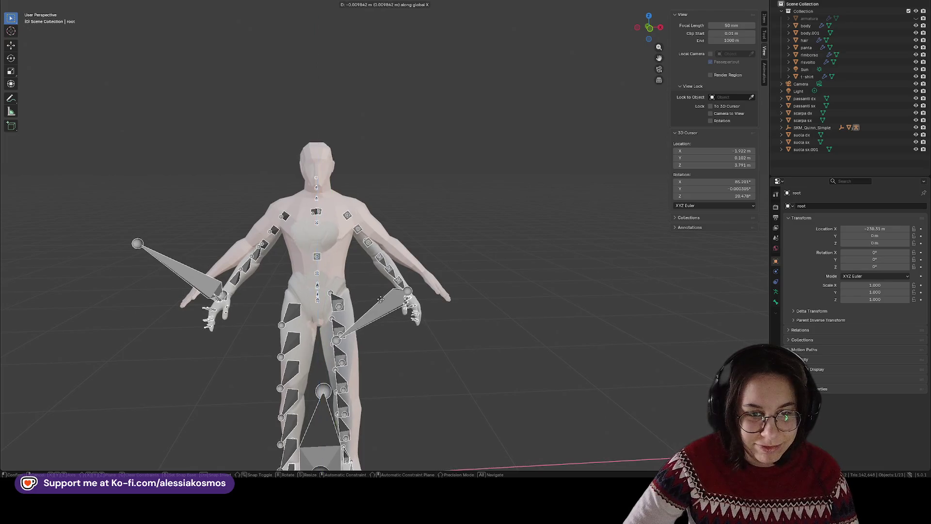
{"action": "left_click", "coordinate": [426, 257]}
{"action": "left_click", "coordinate": [324, 208]}
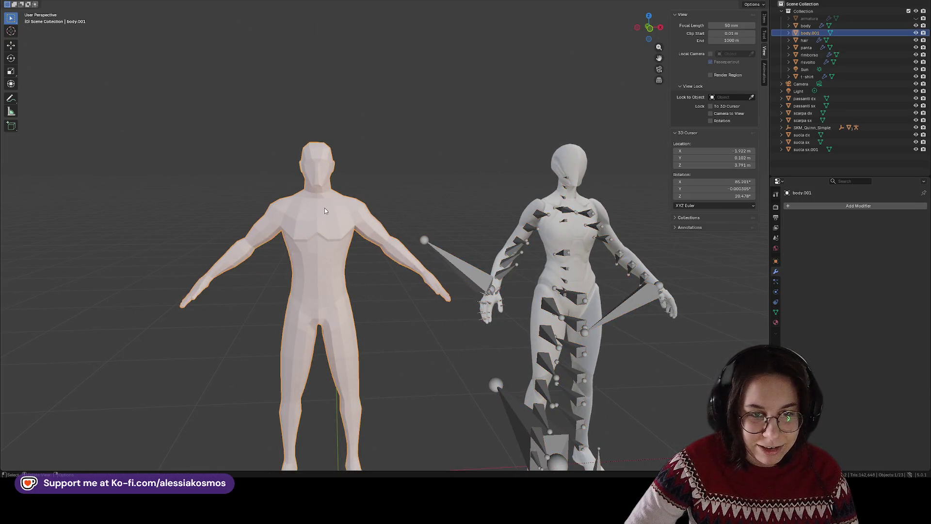
{"action": "key", "text": "ctrl+s"}
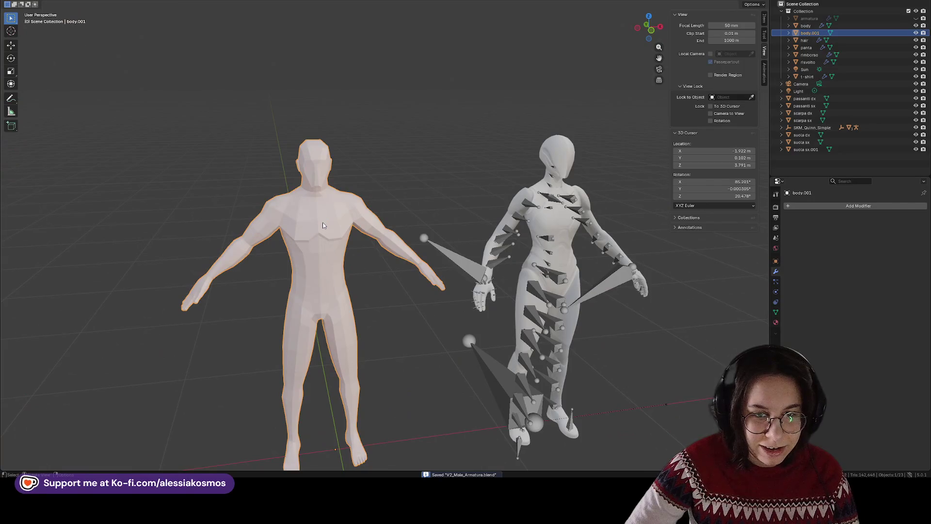
- Apply scale and location to the body.001 mesh
{"action": "key", "text": "a"}
{"action": "left_click", "coordinate": [323, 225]}
{"action": "key", "text": "ctrl+a"}
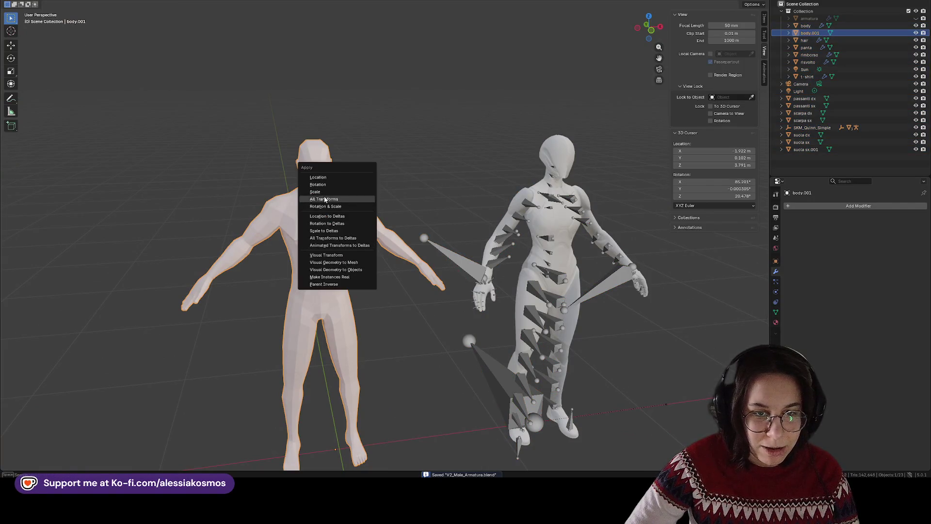
{"action": "left_click", "coordinate": [324, 191]}
{"action": "key", "text": "ctrl+a"}
{"action": "left_click", "coordinate": [318, 180]}
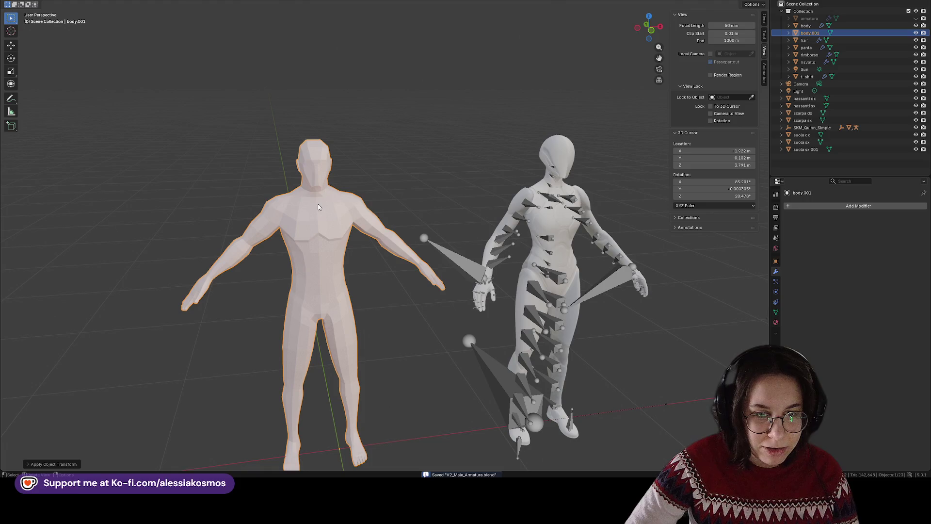
- Slide the male figure along the X axis beside the mannequin and save the file
{"action": "right_click", "coordinate": [318, 204]}
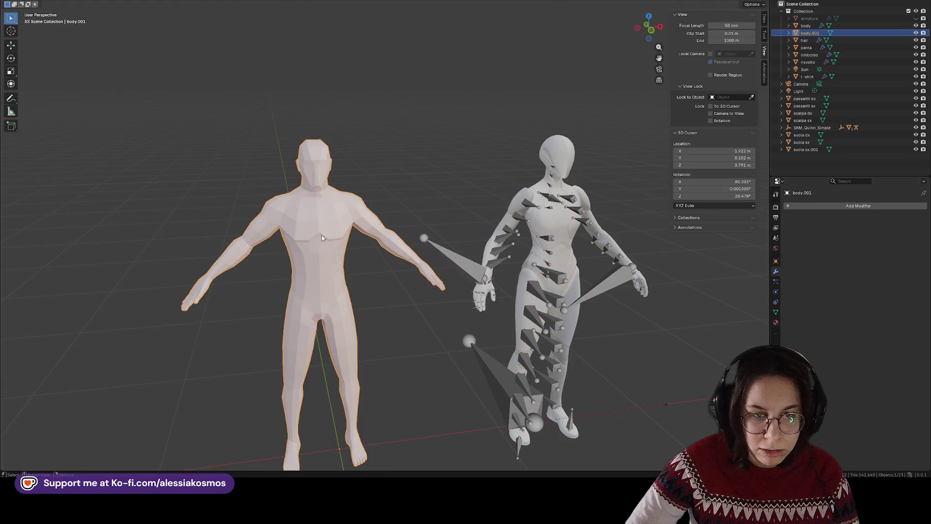
{"action": "mouse_move", "coordinate": [433, 233]}
{"action": "left_mouse_down"}
{"action": "mouse_move", "coordinate": [331, 243]}
{"action": "mouse_move", "coordinate": [339, 233]}
{"action": "left_mouse_up"}
{"action": "scroll", "coordinate": [339, 233], "scroll_direction": "down", "scroll_amount": 3}
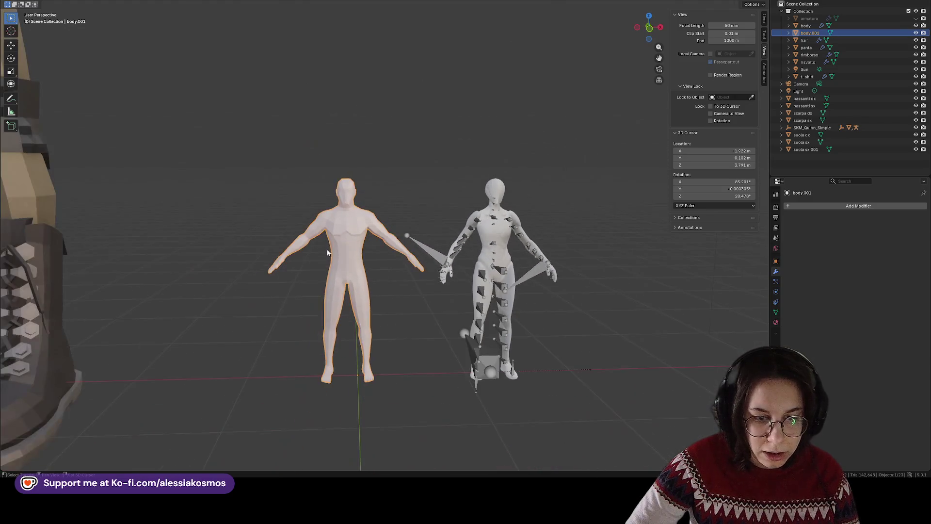
{"action": "left_click", "coordinate": [751, 4]}
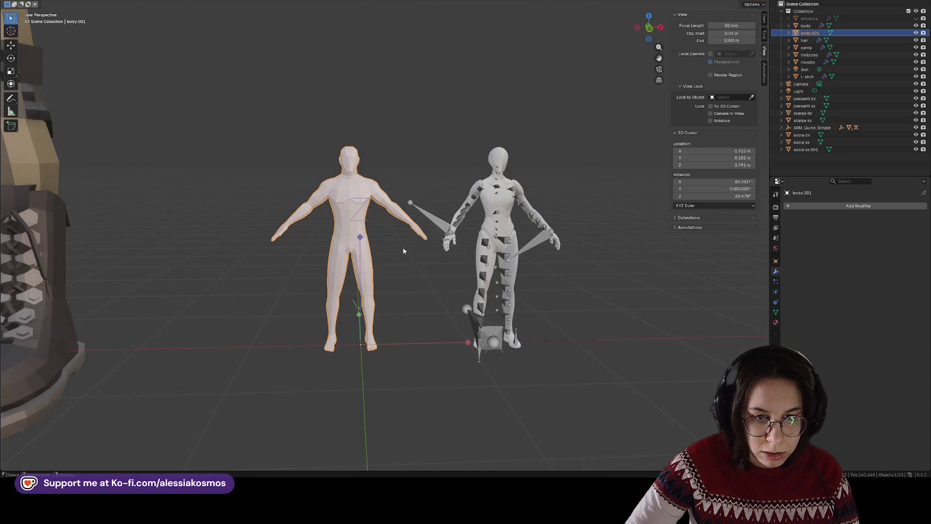
{"action": "key", "text": "g"}
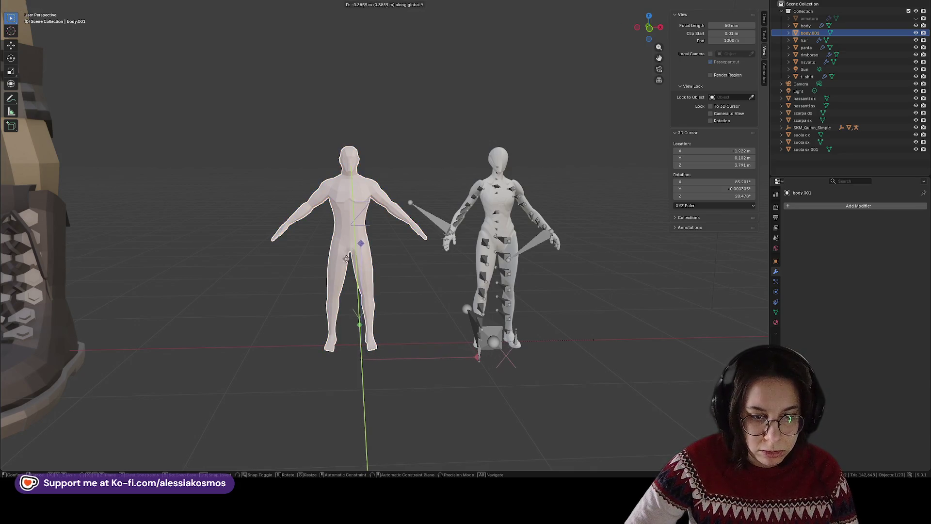
{"action": "key", "text": "x"}
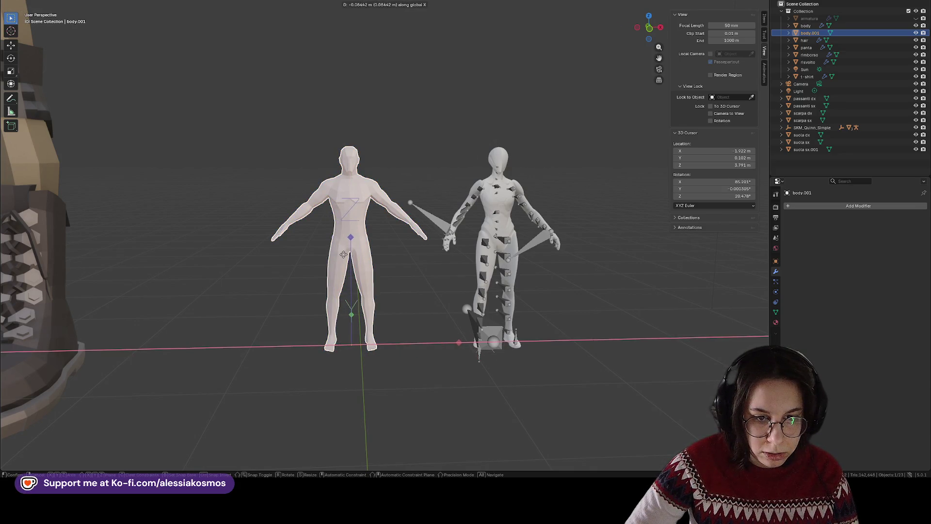
{"action": "left_click", "coordinate": [343, 254]}
{"action": "mouse_move", "coordinate": [393, 275]}
{"action": "left_mouse_down"}
{"action": "mouse_move", "coordinate": [397, 301]}
{"action": "mouse_move", "coordinate": [403, 291]}
{"action": "left_mouse_up"}
{"action": "key", "text": "ctrl+s"}
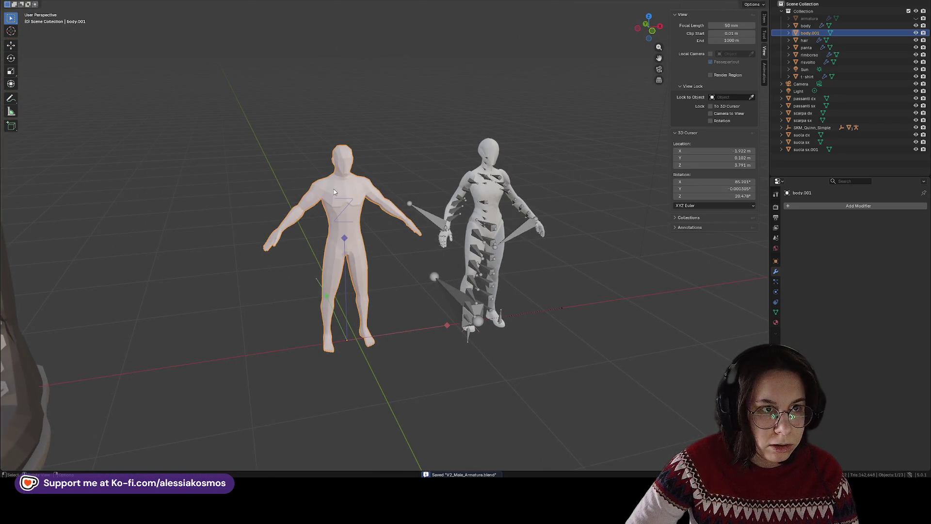
- Select the Quinn mannequin, view it from a new angle, then reselect body.001
{"action": "left_click", "coordinate": [491, 201]}
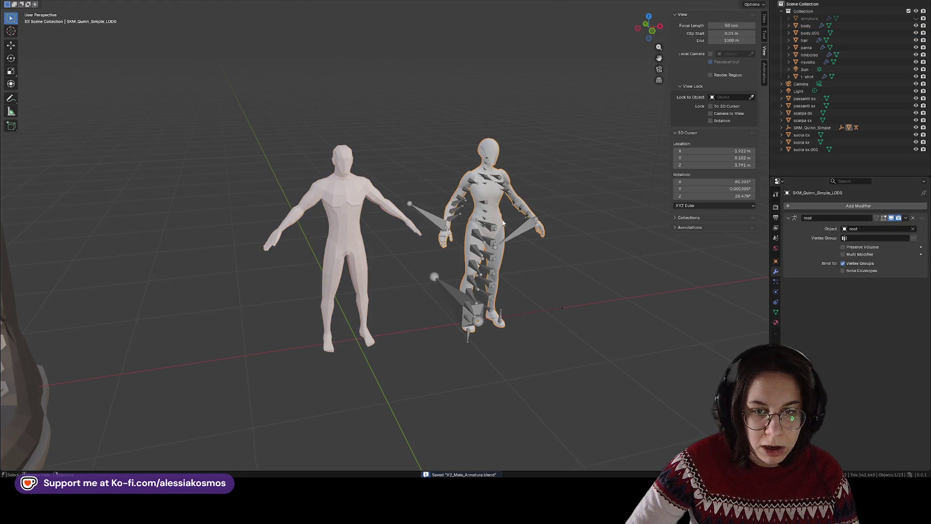
{"action": "mouse_move", "coordinate": [505, 224]}
{"action": "left_mouse_down"}
{"action": "mouse_move", "coordinate": [439, 196]}
{"action": "mouse_move", "coordinate": [549, 208]}
{"action": "left_mouse_up"}
{"action": "left_click", "coordinate": [348, 182]}
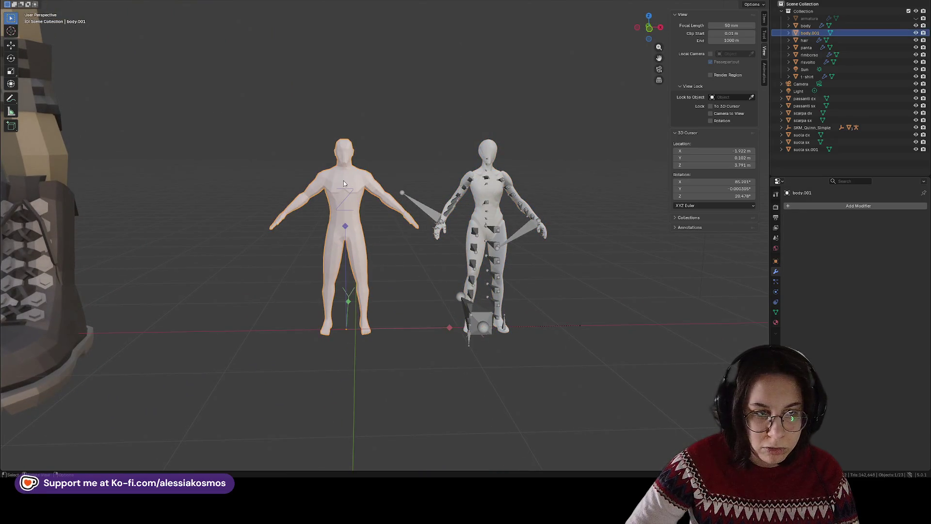
- Export the figure as V2_Male_Armatura.fbx into the BlenderExports folder
{"action": "key", "text": "ctrl+s"}
{"action": "key", "text": "F4"}
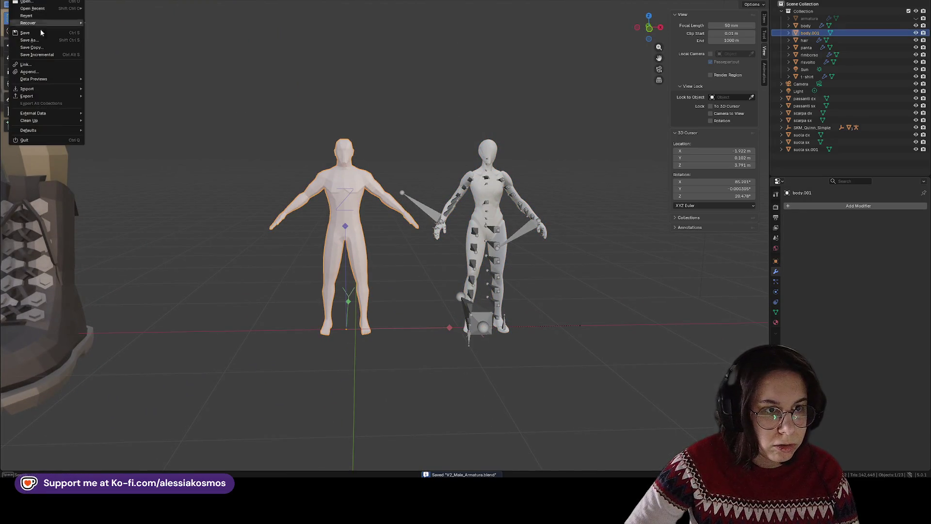
{"action": "mouse_move", "coordinate": [32, 96]}
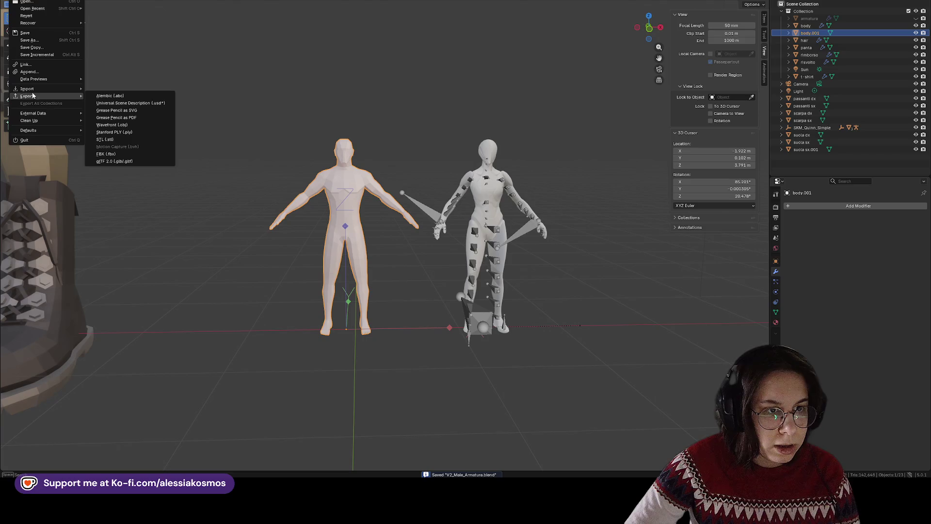
{"action": "left_click", "coordinate": [122, 153]}
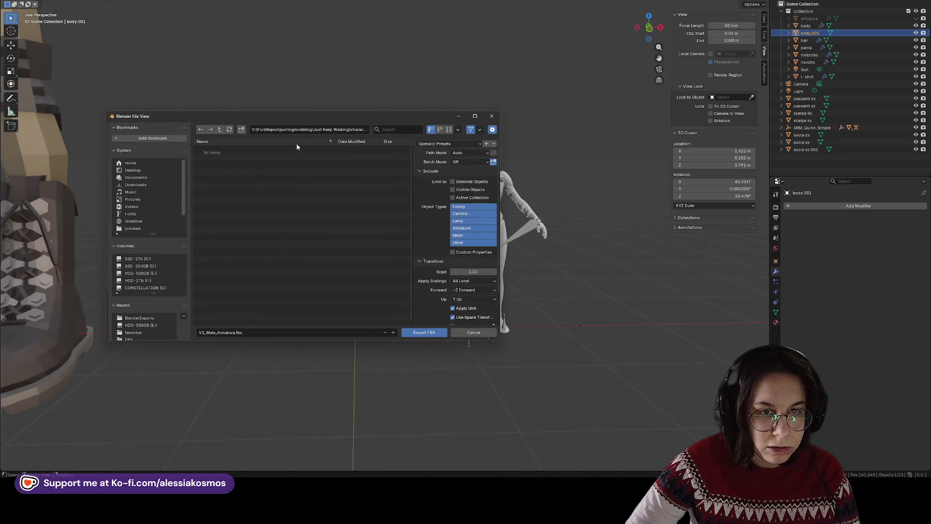
{"action": "scroll", "coordinate": [144, 264], "scroll_direction": "down", "scroll_amount": 2}
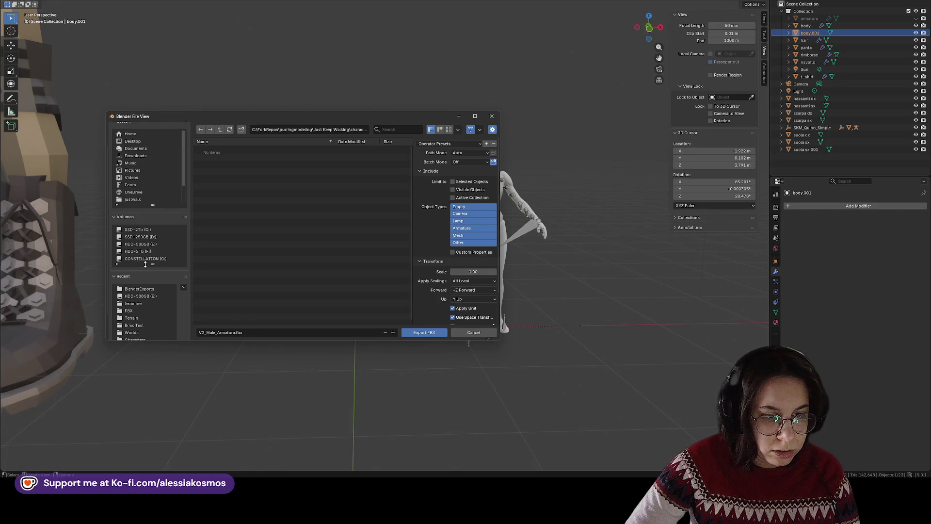
{"action": "left_click", "coordinate": [150, 288]}
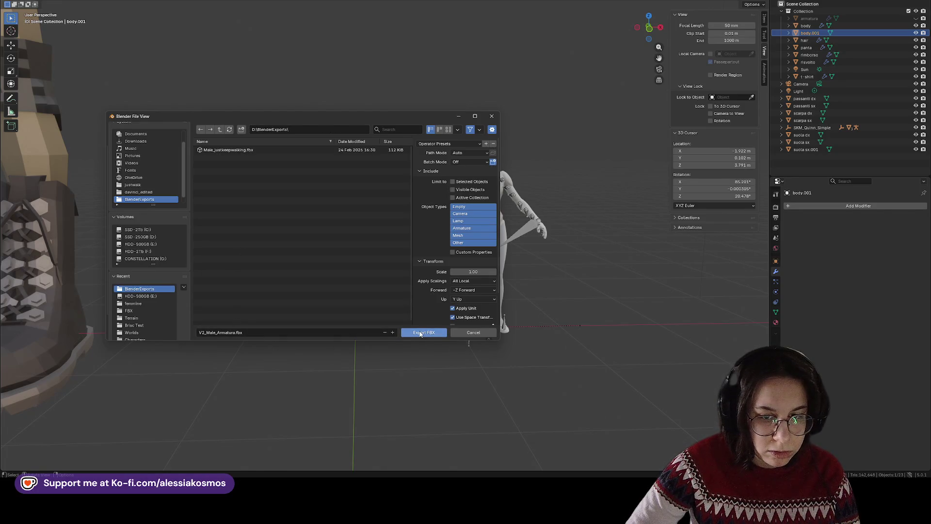
{"action": "scroll", "coordinate": [428, 314], "scroll_direction": "down", "scroll_amount": 2}
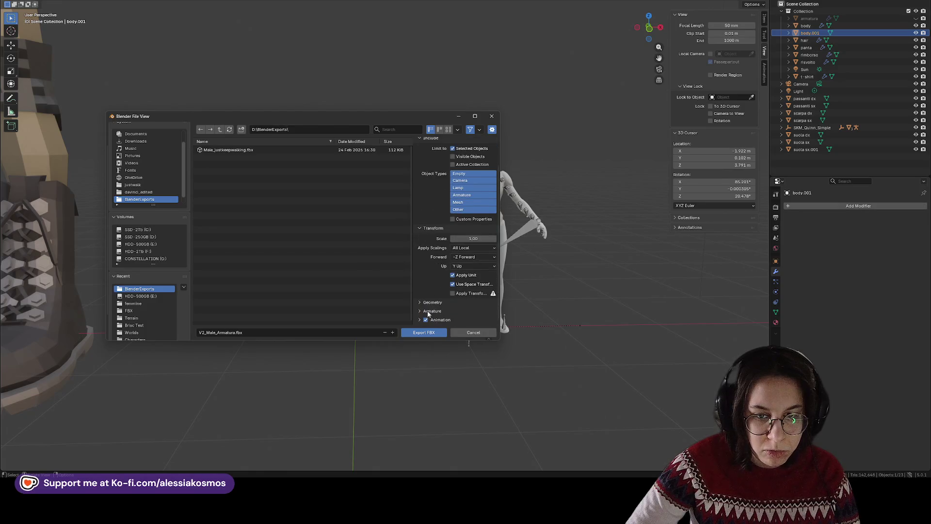
{"action": "left_click", "coordinate": [420, 333]}
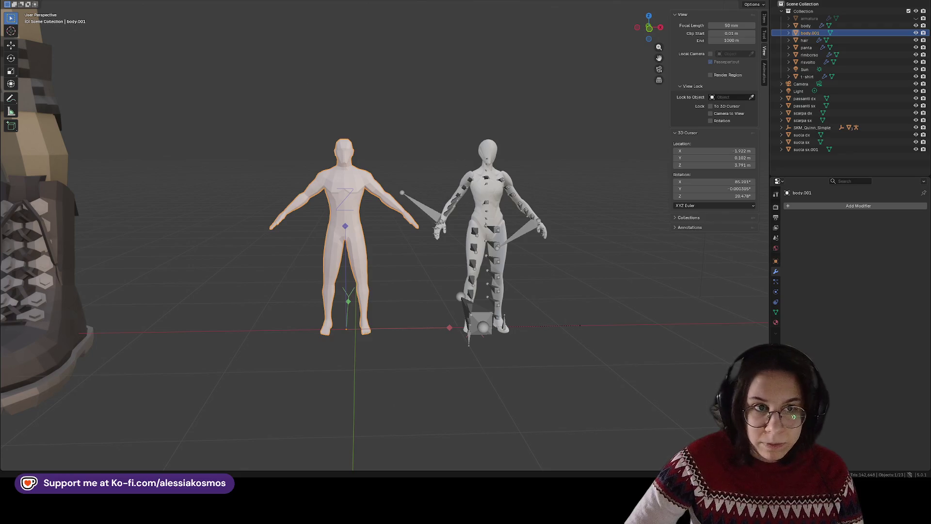
- Clear the selection, leave Blender and minimise the Download folder window
{"action": "left_click", "coordinate": [417, 63]}
{"action": "key", "text": "ctrl+s"}
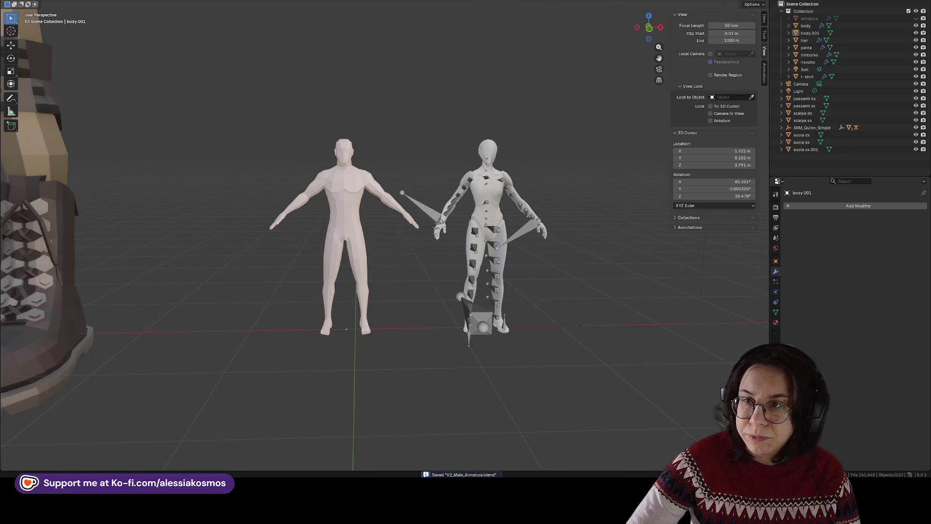
{"action": "key", "text": "alt+Tab"}
{"action": "left_click", "coordinate": [683, 64]}
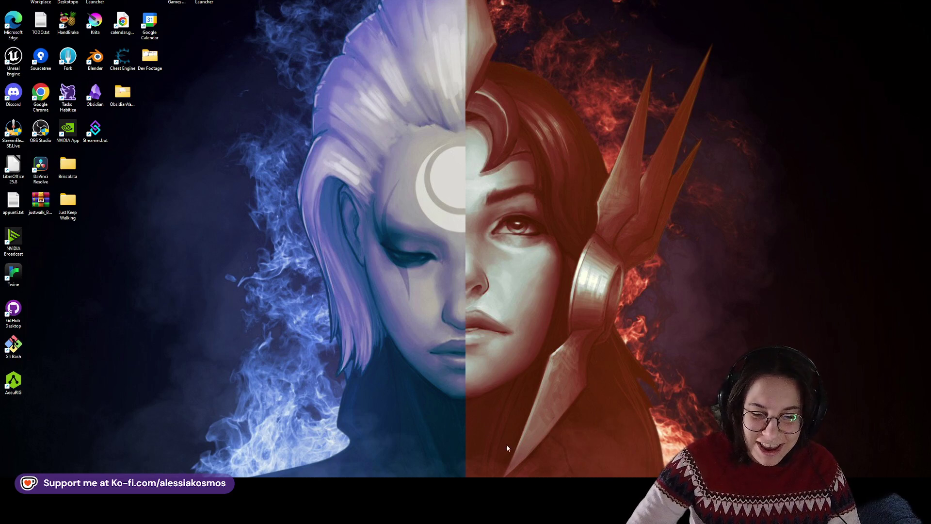
- Bring up the Unreal editor and navigate the Content Browser up to Content
{"action": "mouse_move", "coordinate": [426, 513]}
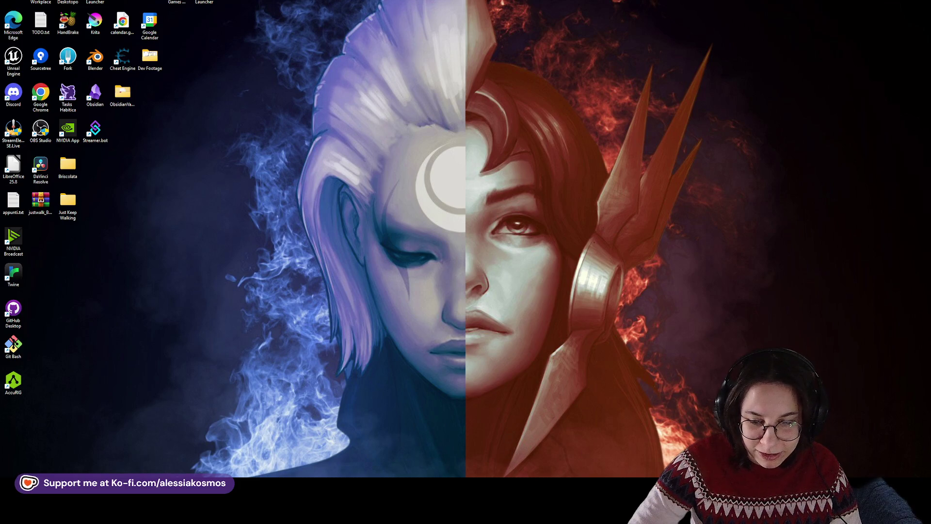
{"action": "left_click", "coordinate": [465, 513]}
{"action": "left_click", "coordinate": [473, 342]}
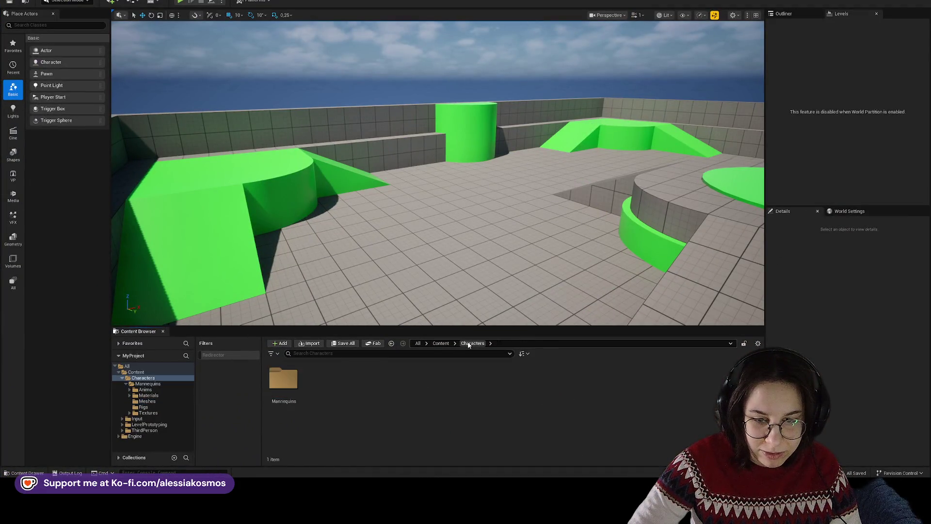
{"action": "left_click", "coordinate": [441, 343]}
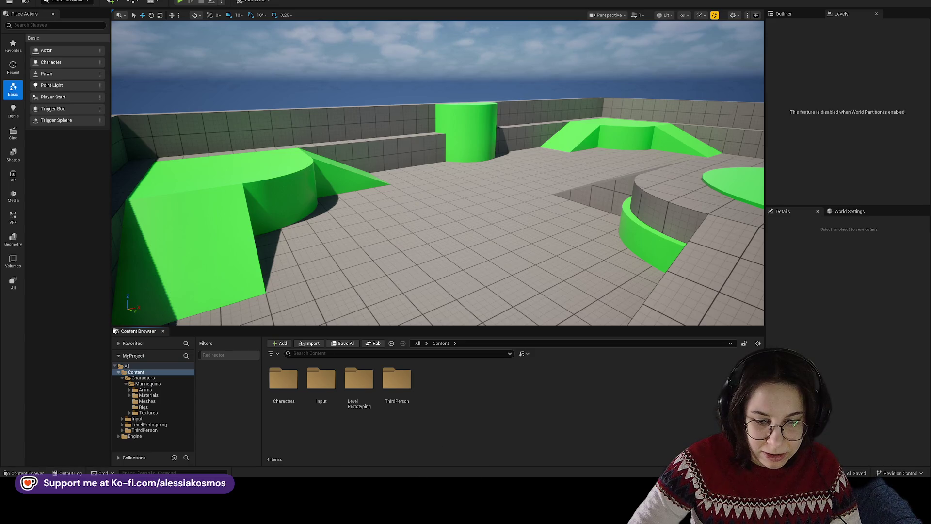
{"action": "left_click", "coordinate": [411, 513]}
{"action": "left_click", "coordinate": [411, 513]}
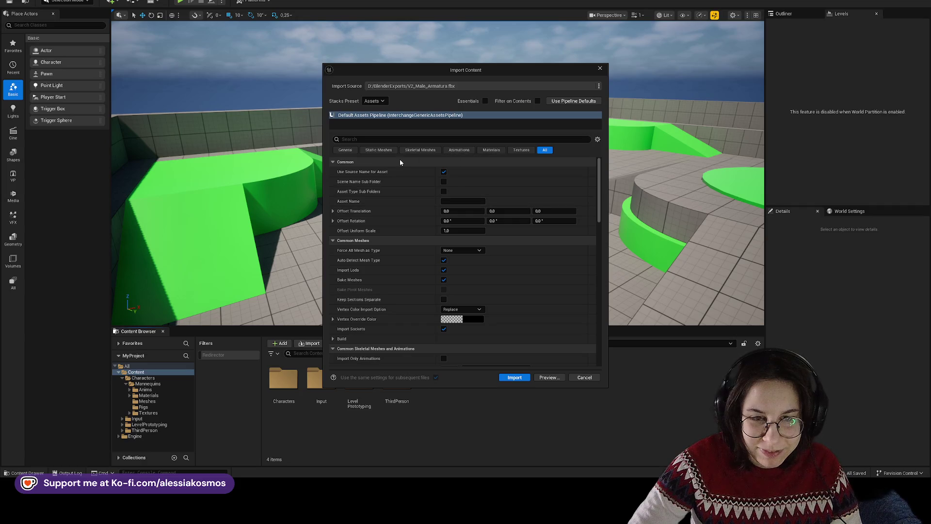
- Force meshes to Skeletal Mesh with SK_Mannequin as the skeleton, revealing the Conflicts section
{"action": "left_click", "coordinate": [414, 151]}
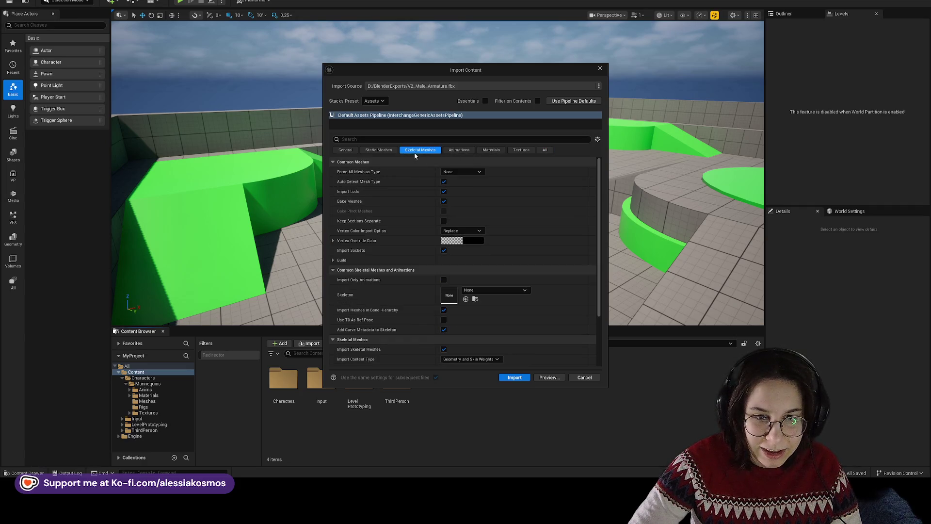
{"action": "left_click", "coordinate": [461, 172]}
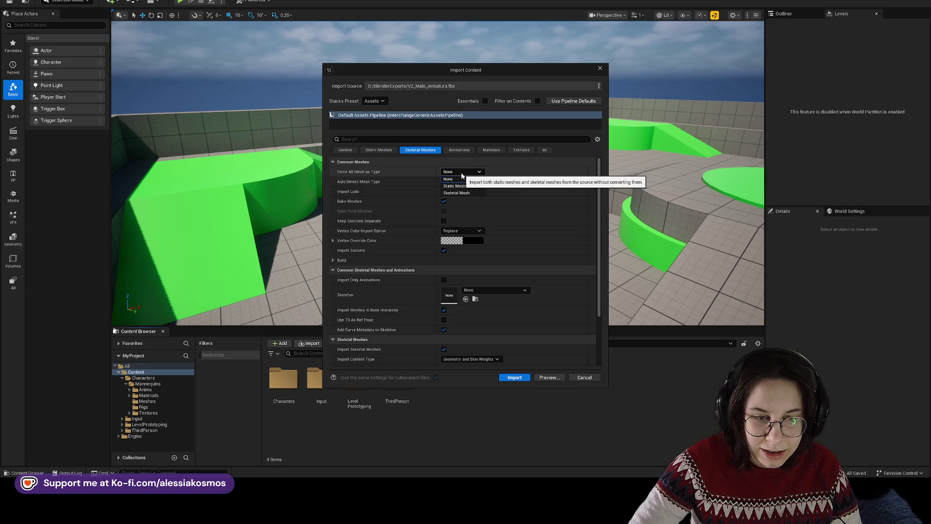
{"action": "left_click", "coordinate": [461, 175]}
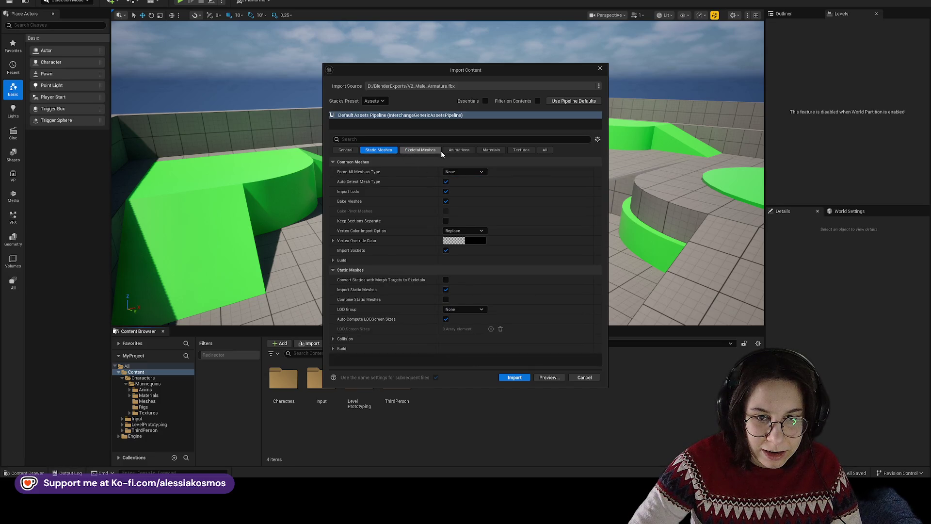
{"action": "left_click", "coordinate": [545, 149]}
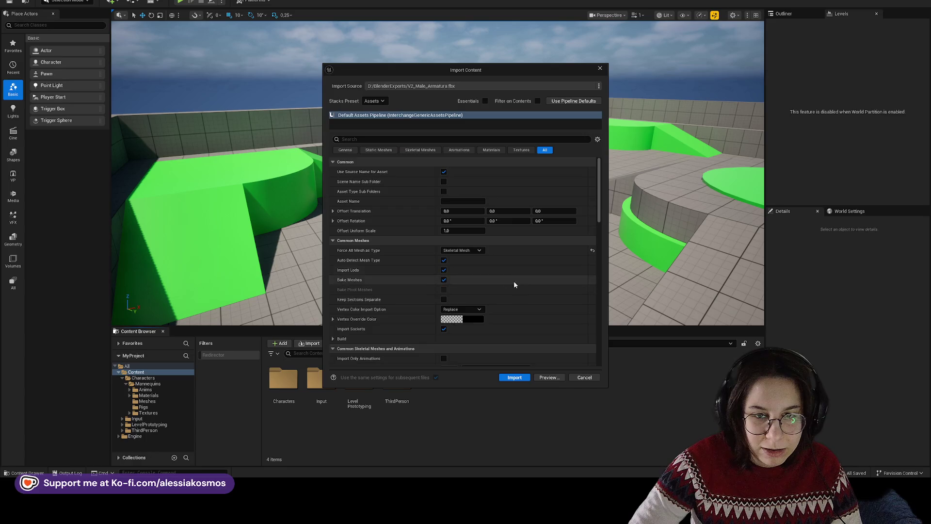
{"action": "scroll", "coordinate": [514, 291], "scroll_direction": "down", "scroll_amount": 5}
{"action": "left_click_drag", "start_coordinate": [599, 228], "coordinate": [586, 351]}
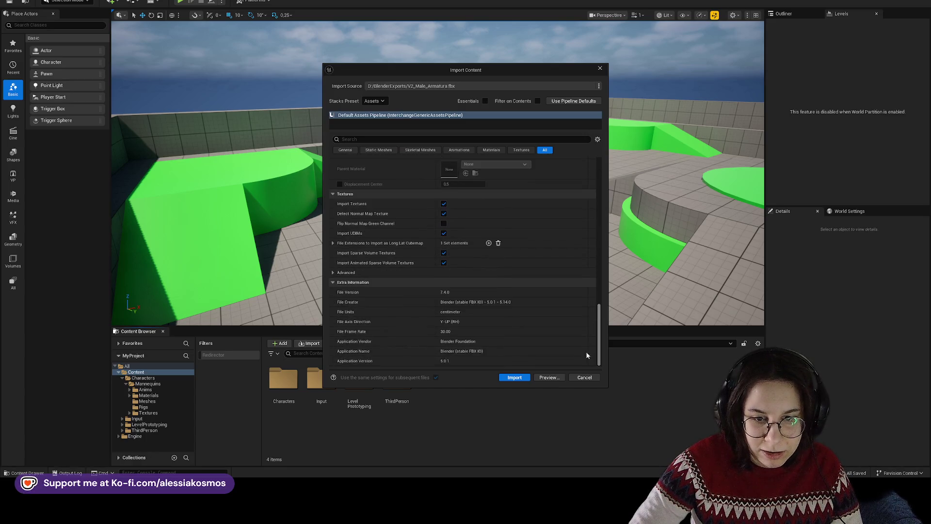
{"action": "scroll", "coordinate": [481, 220], "scroll_direction": "up", "scroll_amount": 10}
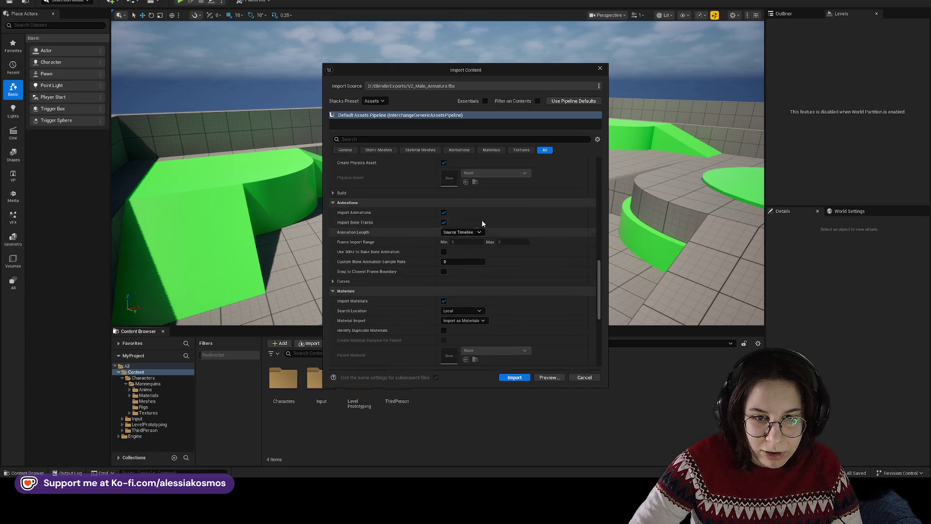
{"action": "scroll", "coordinate": [486, 221], "scroll_direction": "up", "scroll_amount": 8}
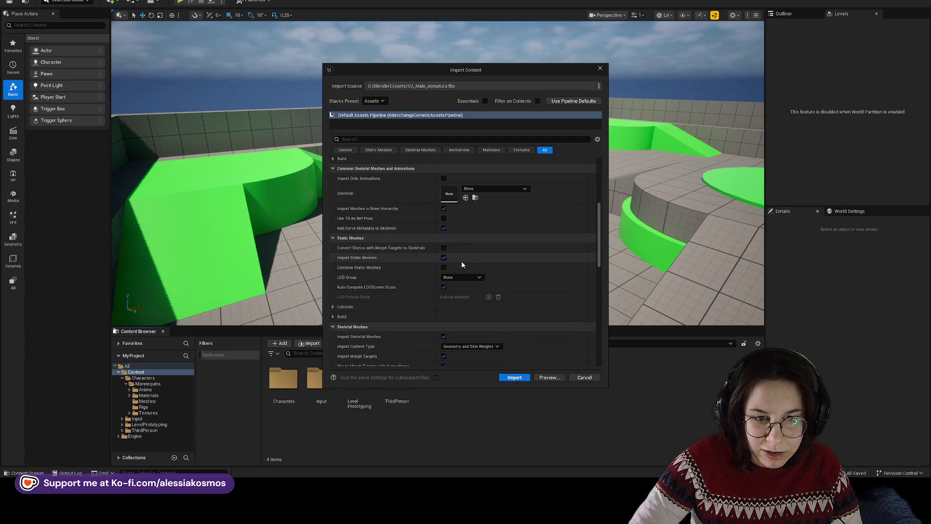
{"action": "left_click", "coordinate": [483, 272]}
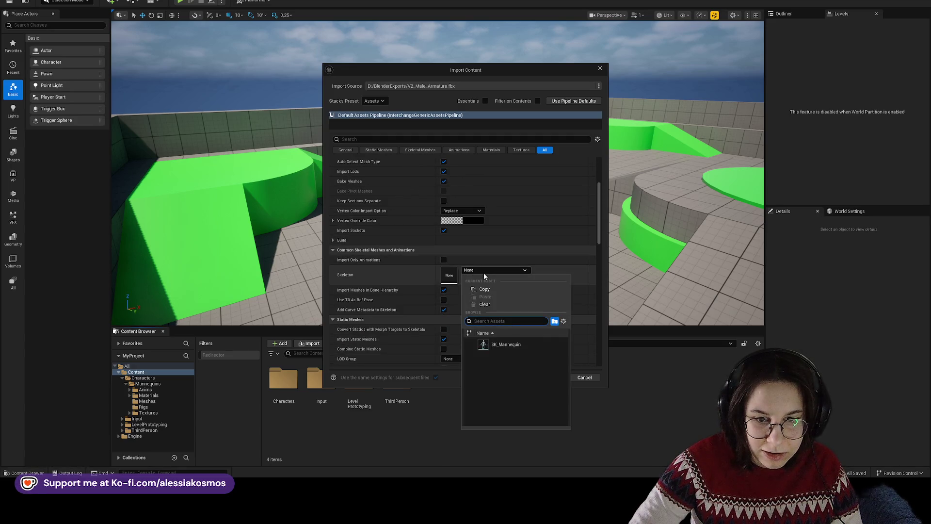
{"action": "left_click", "coordinate": [510, 350]}
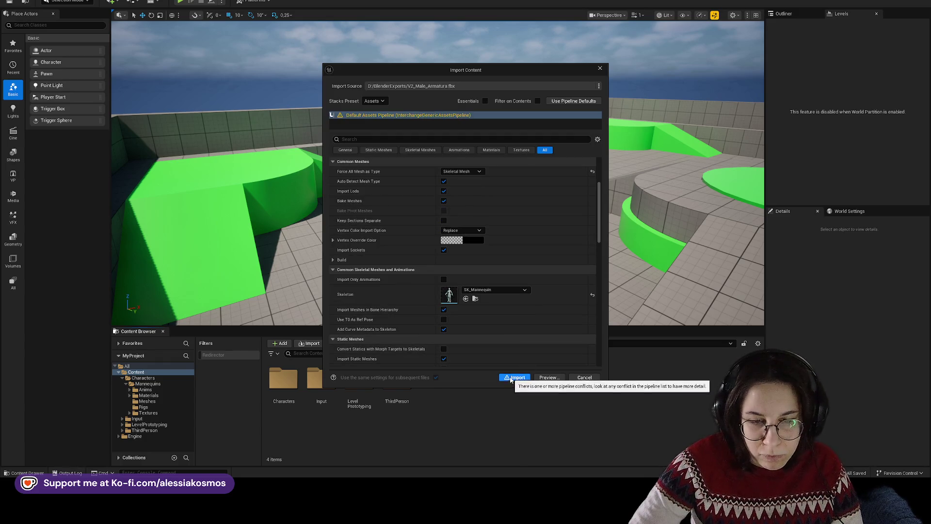
{"action": "scroll", "coordinate": [540, 226], "scroll_direction": "up", "scroll_amount": 5}
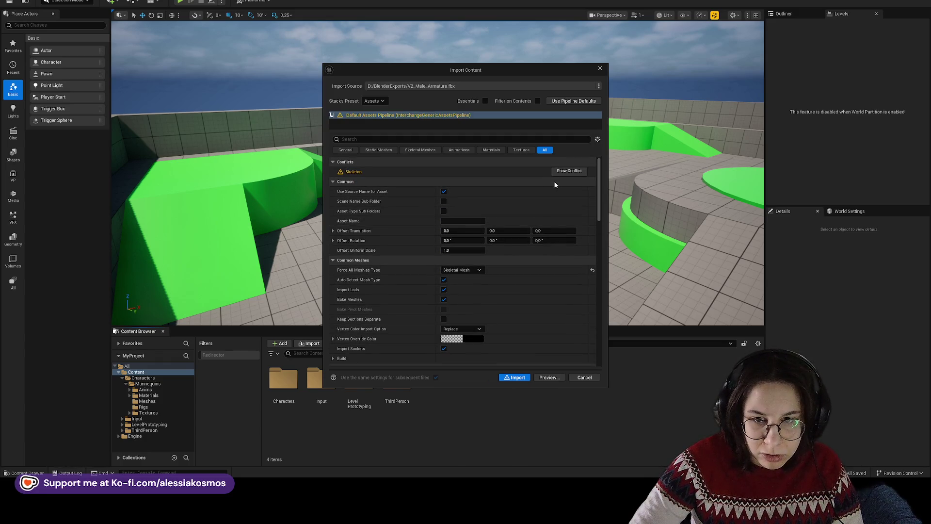
- Inspect the skeleton conflict details, expanding and collapsing the root bone
{"action": "left_click", "coordinate": [567, 173]}
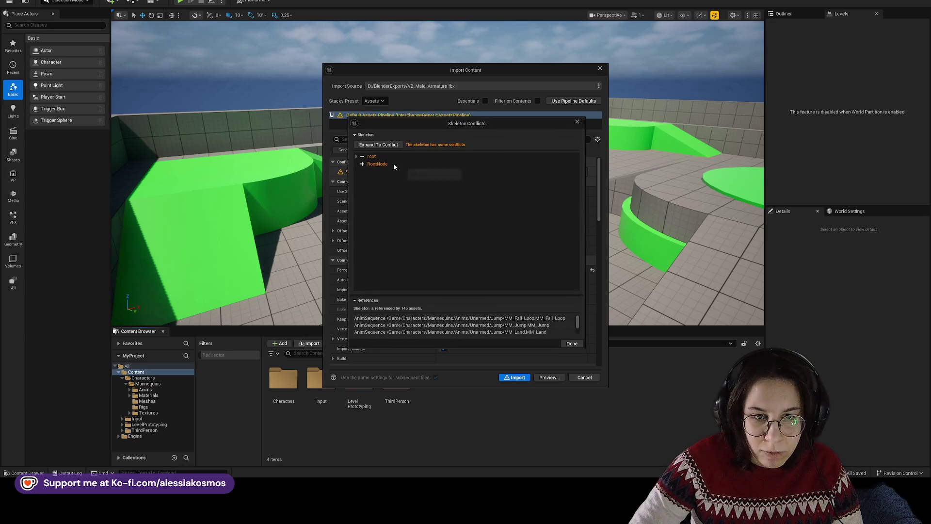
{"action": "left_click", "coordinate": [357, 156]}
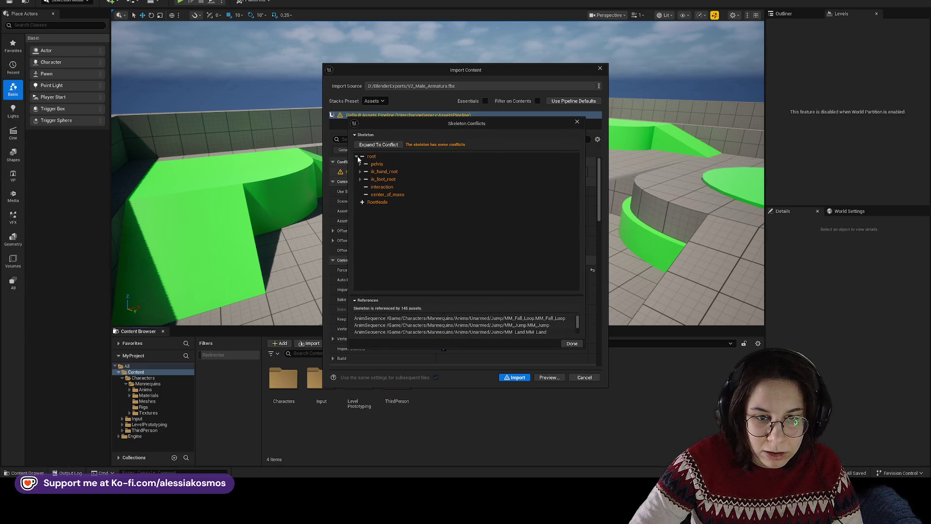
{"action": "left_click", "coordinate": [357, 156]}
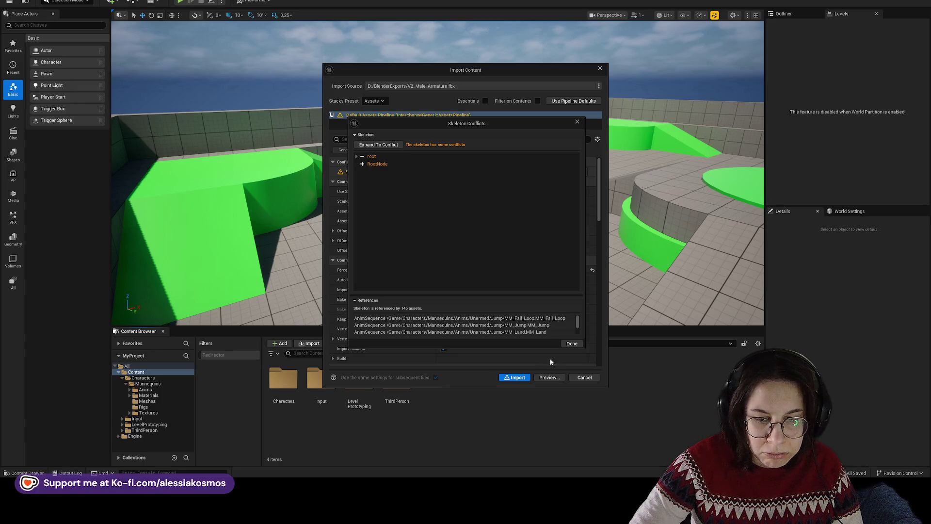
{"action": "left_click", "coordinate": [572, 342]}
- Import the character, agreeing to regenerate the skeleton from this mesh
{"action": "left_click", "coordinate": [514, 377]}
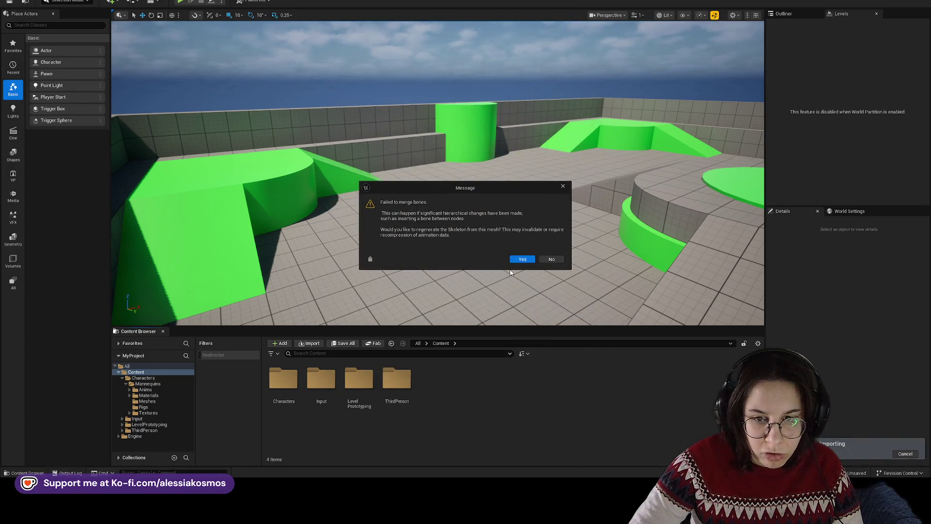
{"action": "left_click", "coordinate": [523, 259]}
{"action": "left_click", "coordinate": [524, 258]}
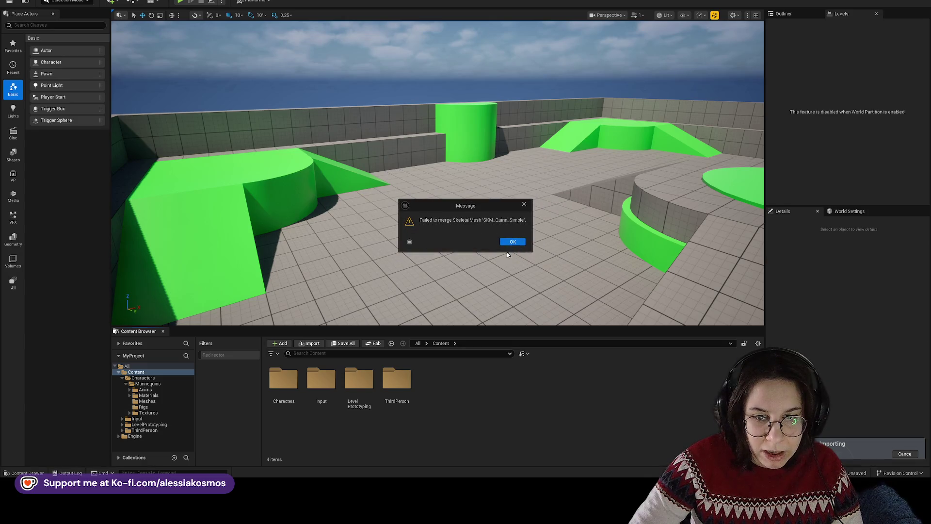
- Dismiss the merge warning, drop V2_Male_Armatura into the level and fly the camera close to it
{"action": "left_click", "coordinate": [513, 242]}
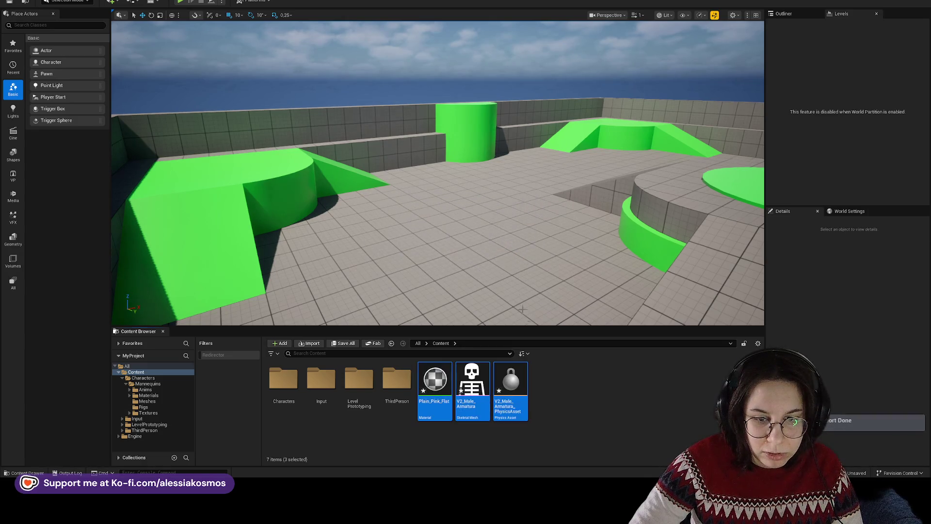
{"action": "left_click_drag", "start_coordinate": [469, 385], "coordinate": [477, 269]}
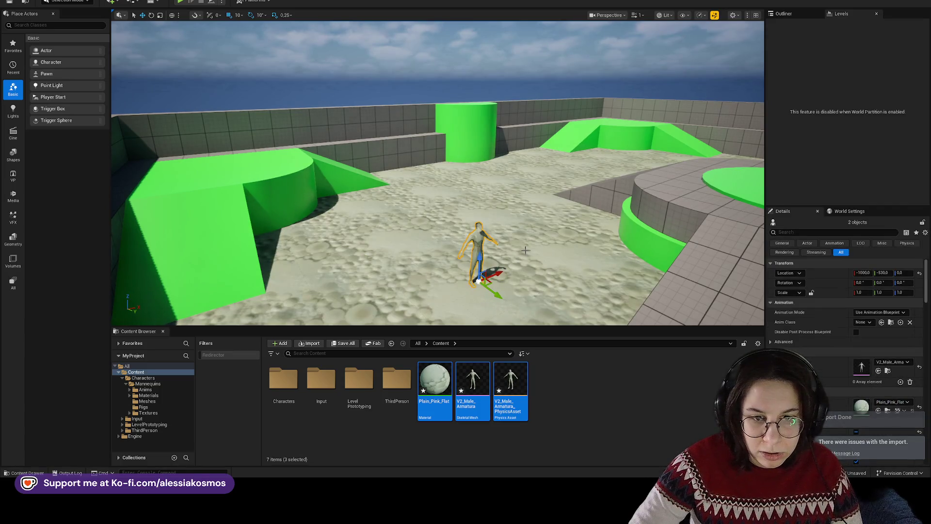
{"action": "mouse_move", "coordinate": [530, 250]}
{"action": "left_mouse_down"}
{"action": "mouse_move", "coordinate": [507, 208]}
{"action": "mouse_move", "coordinate": [272, 213]}
{"action": "mouse_move", "coordinate": [545, 232]}
{"action": "left_mouse_up"}
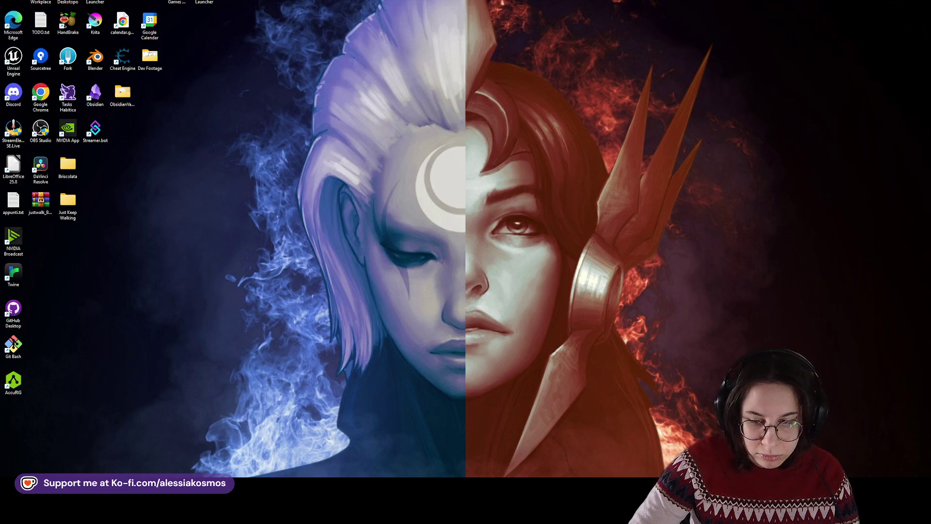
- Select the low-poly body.001 and orbit to compare it with SKM_Quinn_Simple
{"action": "key", "text": "ctrl+z"}
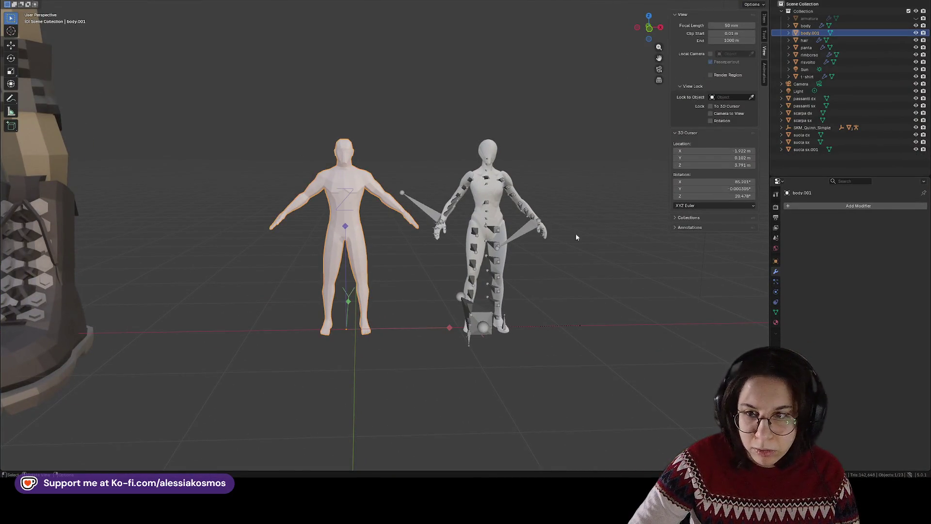
{"action": "left_click_drag", "start_coordinate": [439, 131], "coordinate": [439, 132]}
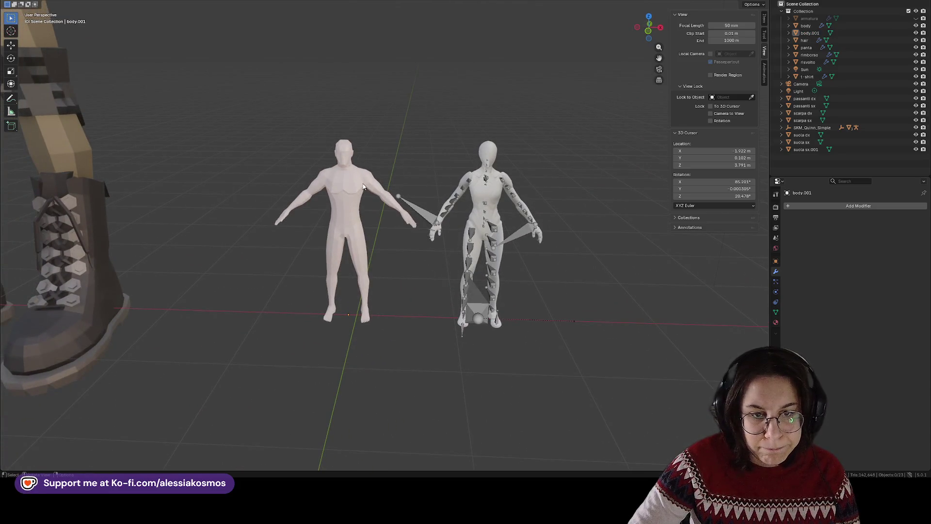
{"action": "left_click", "coordinate": [364, 184]}
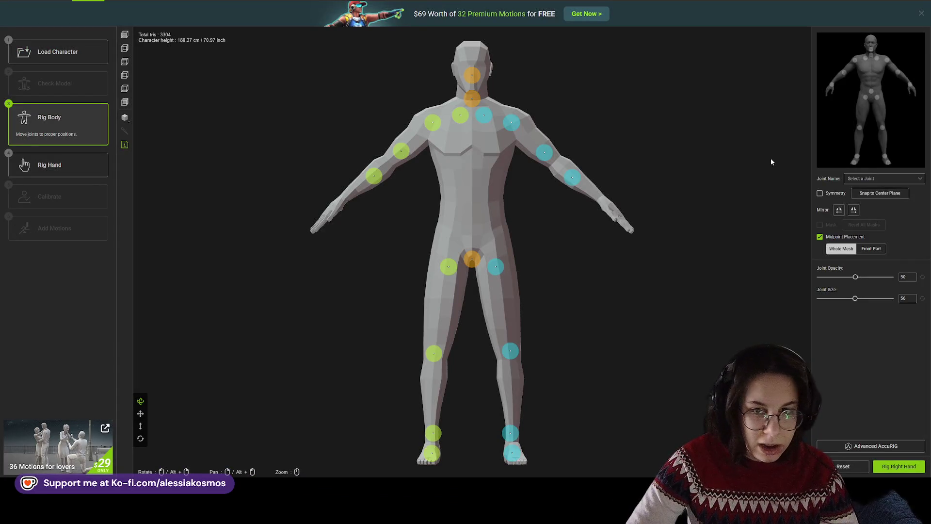
- With Symmetry on, move the clavicle, wrist, pelvis, hip and knee joints into place
{"action": "left_click", "coordinate": [820, 194]}
{"action": "mouse_move", "coordinate": [483, 115]}
{"action": "left_mouse_down"}
{"action": "mouse_move", "coordinate": [493, 106]}
{"action": "mouse_move", "coordinate": [520, 121]}
{"action": "left_mouse_up"}
{"action": "left_click_drag", "start_coordinate": [545, 153], "coordinate": [598, 196]}
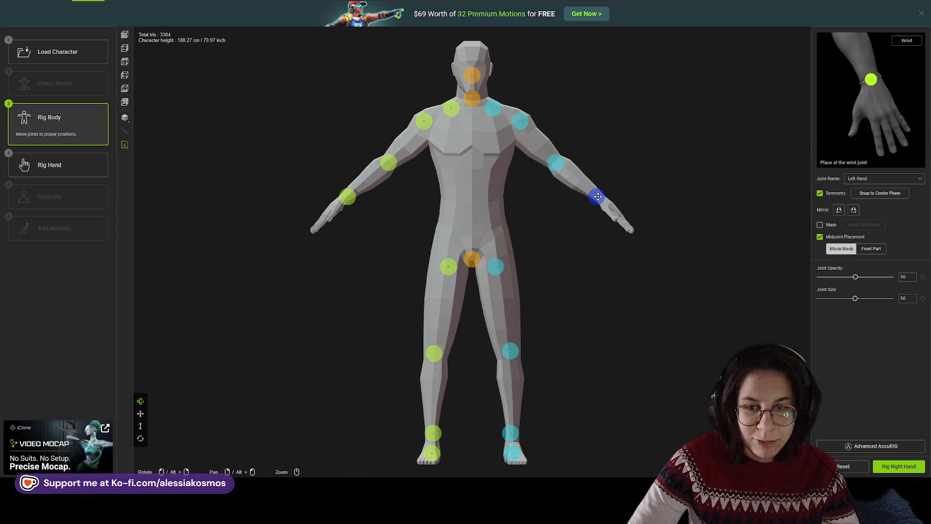
{"action": "left_click_drag", "start_coordinate": [477, 256], "coordinate": [470, 225]}
{"action": "left_click_drag", "start_coordinate": [496, 266], "coordinate": [490, 245]}
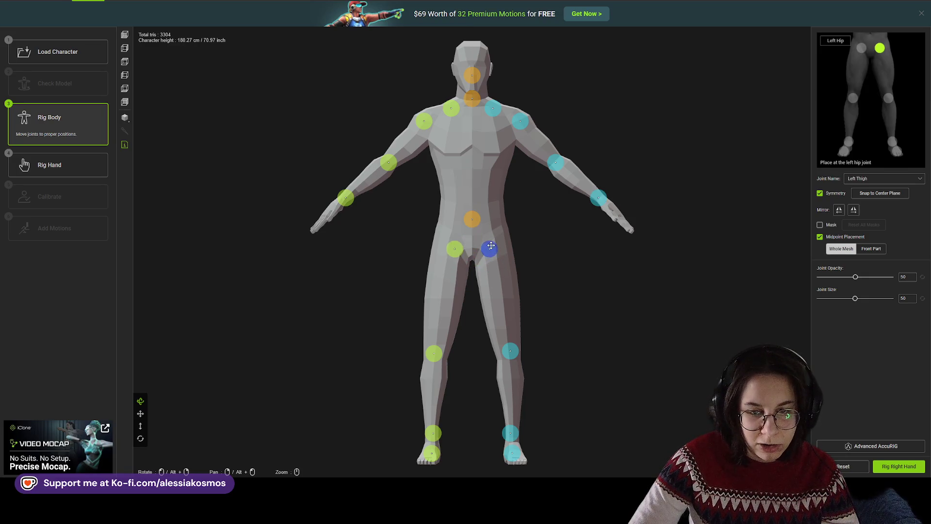
{"action": "left_click_drag", "start_coordinate": [510, 350], "coordinate": [511, 363]}
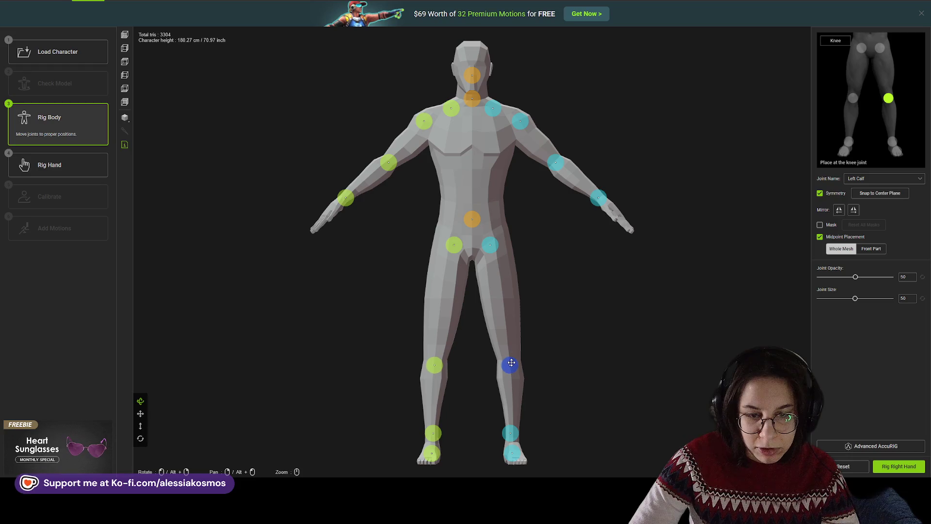
- Select the Neck joint and start rigging the right hand
{"action": "scroll", "coordinate": [509, 373], "scroll_direction": "down", "scroll_amount": 1}
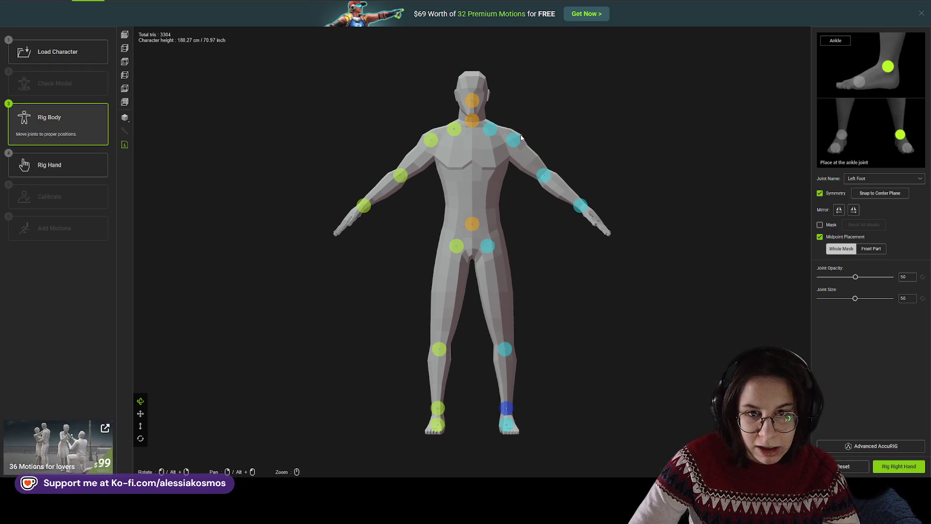
{"action": "scroll", "coordinate": [466, 87], "scroll_direction": "up", "scroll_amount": 1}
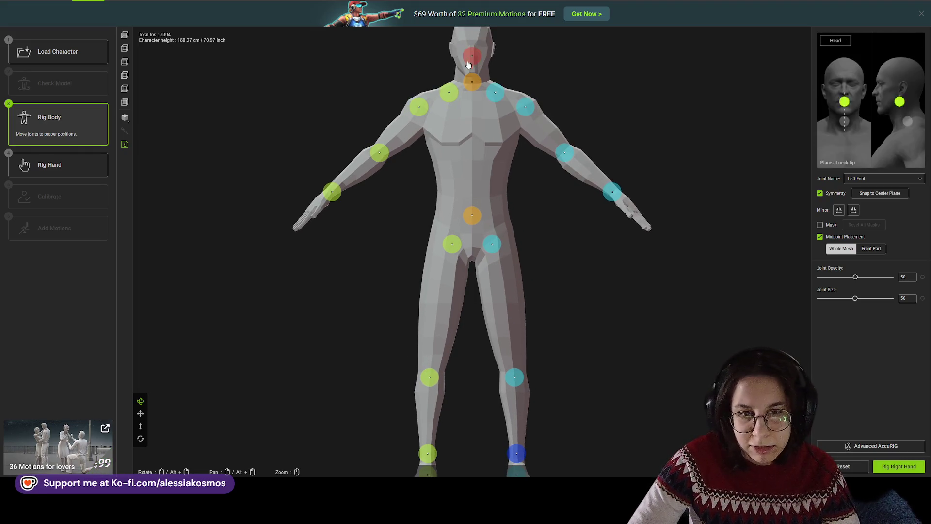
{"action": "left_click", "coordinate": [475, 83]}
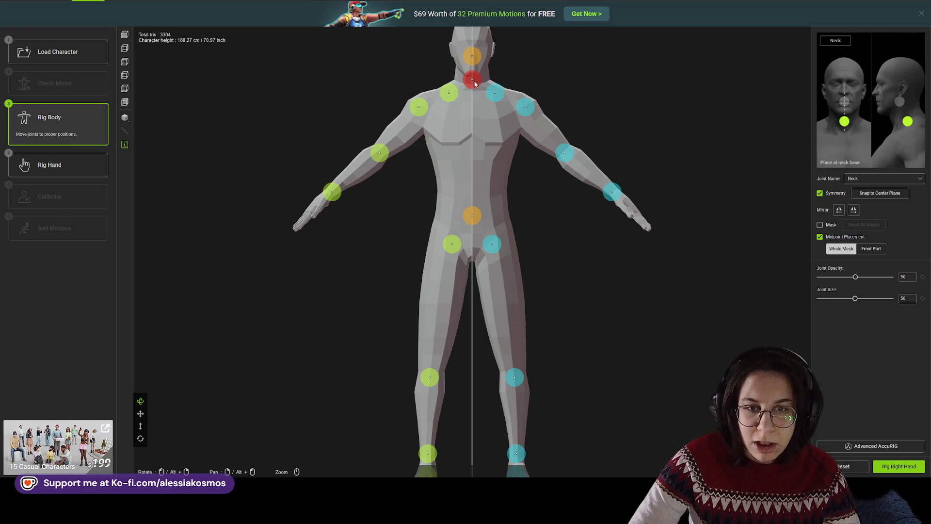
{"action": "left_click", "coordinate": [894, 468]}
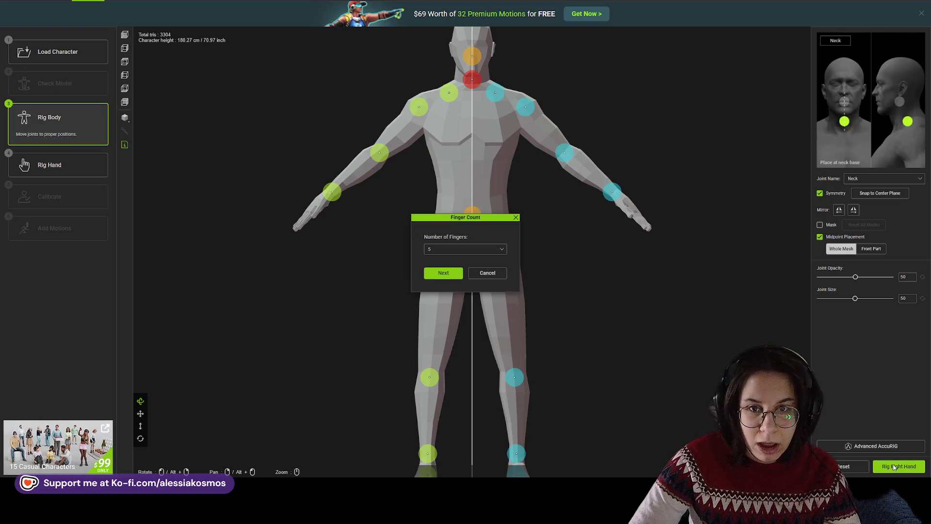
- Confirm five fingers, place the thumb joints, line up the knuckles and raise the pinky tip
{"action": "left_click", "coordinate": [443, 273]}
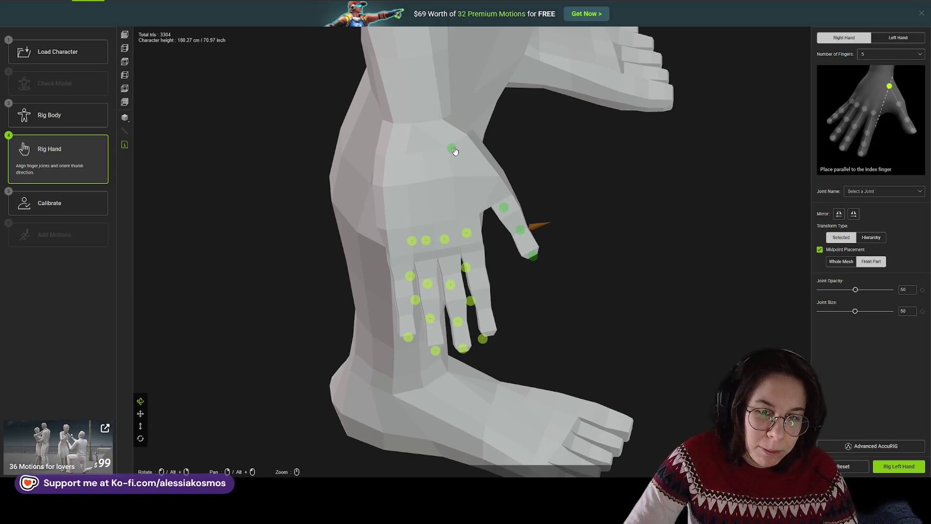
{"action": "mouse_move", "coordinate": [452, 148]}
{"action": "left_mouse_down"}
{"action": "mouse_move", "coordinate": [506, 188]}
{"action": "mouse_move", "coordinate": [491, 178]}
{"action": "mouse_move", "coordinate": [502, 204]}
{"action": "mouse_move", "coordinate": [538, 223]}
{"action": "mouse_move", "coordinate": [480, 245]}
{"action": "left_mouse_up"}
{"action": "left_click_drag", "start_coordinate": [533, 256], "coordinate": [530, 251]}
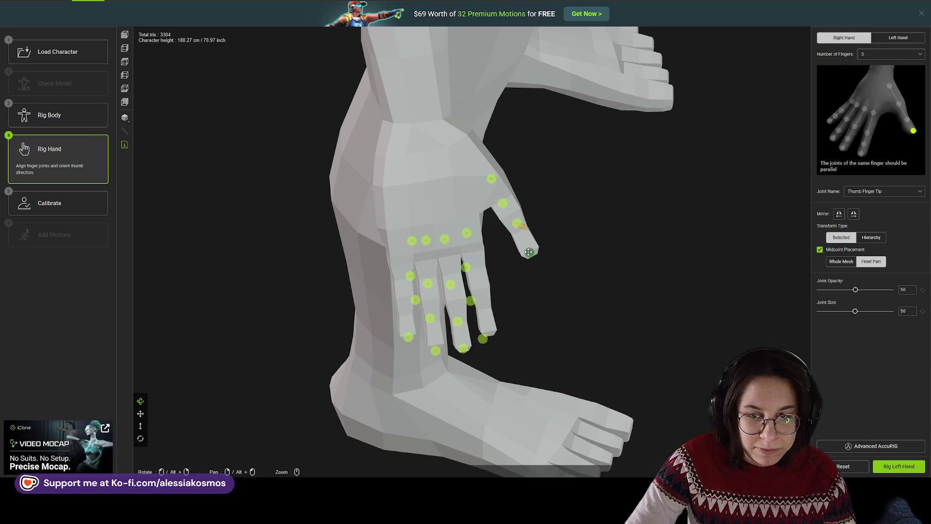
{"action": "left_click", "coordinate": [410, 242]}
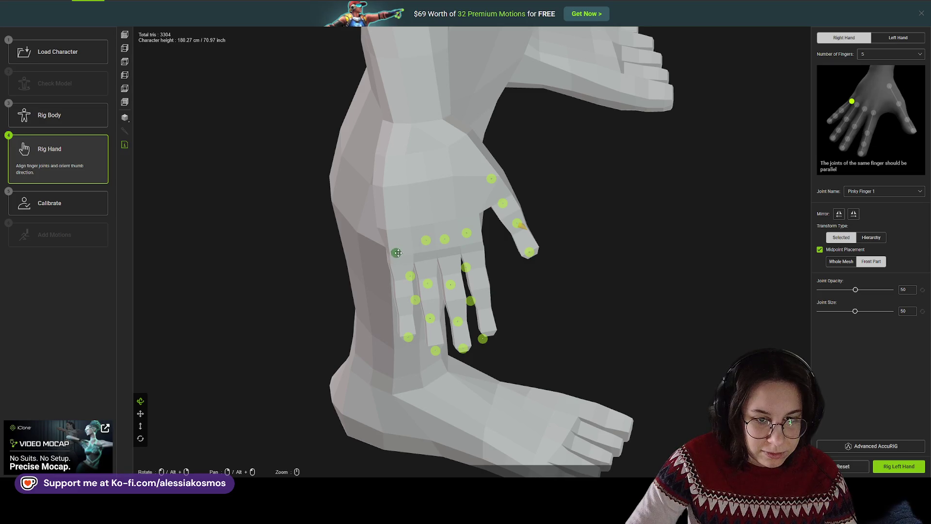
{"action": "left_click_drag", "start_coordinate": [395, 253], "coordinate": [400, 253]}
{"action": "mouse_move", "coordinate": [426, 240]}
{"action": "left_mouse_down"}
{"action": "mouse_move", "coordinate": [426, 255]}
{"action": "mouse_move", "coordinate": [474, 249]}
{"action": "mouse_move", "coordinate": [449, 251]}
{"action": "left_mouse_up"}
{"action": "left_click_drag", "start_coordinate": [410, 276], "coordinate": [406, 301]}
{"action": "left_click_drag", "start_coordinate": [408, 336], "coordinate": [406, 327]}
- Align the ring, middle and index finger joints and fingertips along each finger
{"action": "left_click_drag", "start_coordinate": [426, 282], "coordinate": [425, 277]}
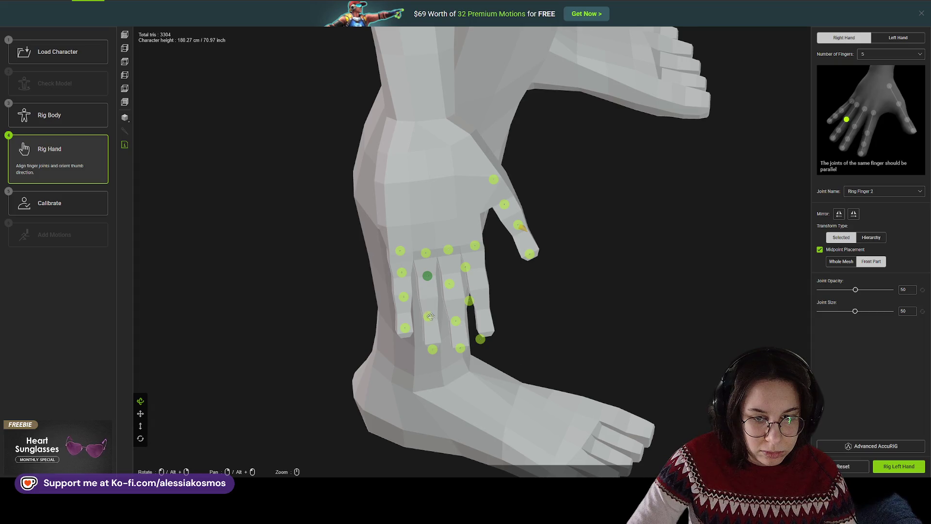
{"action": "left_click_drag", "start_coordinate": [431, 316], "coordinate": [430, 299]}
{"action": "left_click_drag", "start_coordinate": [433, 351], "coordinate": [434, 340]}
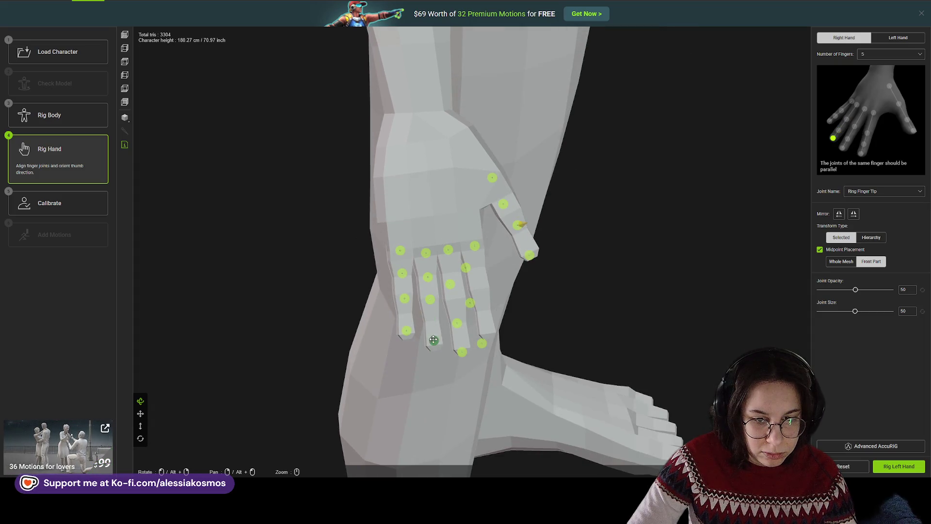
{"action": "left_click_drag", "start_coordinate": [450, 284], "coordinate": [451, 271]}
{"action": "left_click_drag", "start_coordinate": [457, 318], "coordinate": [455, 304]}
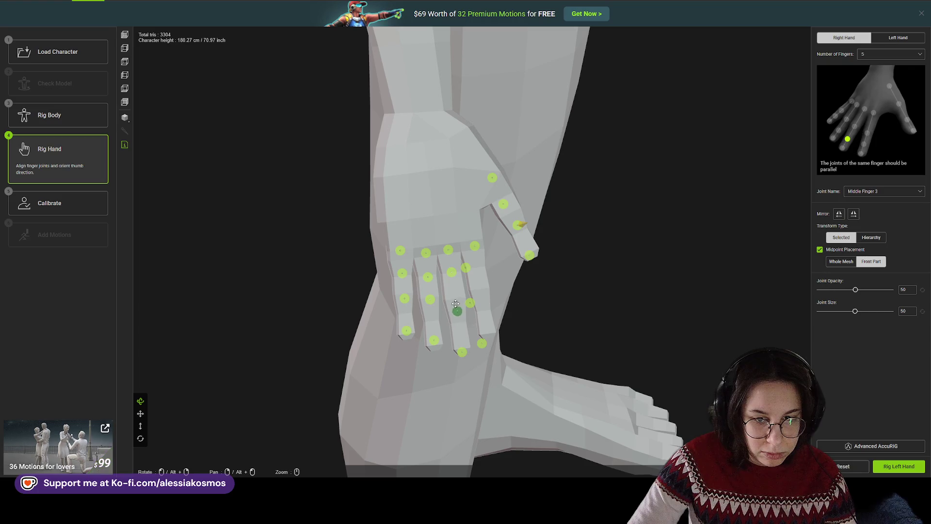
{"action": "left_click_drag", "start_coordinate": [462, 351], "coordinate": [463, 342]}
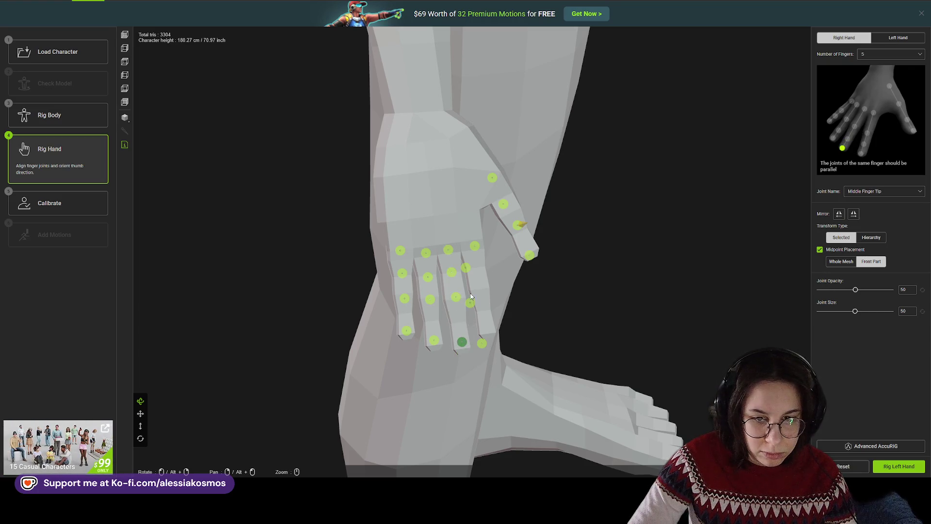
{"action": "left_click_drag", "start_coordinate": [465, 268], "coordinate": [470, 269]}
{"action": "left_click_drag", "start_coordinate": [470, 302], "coordinate": [481, 295]}
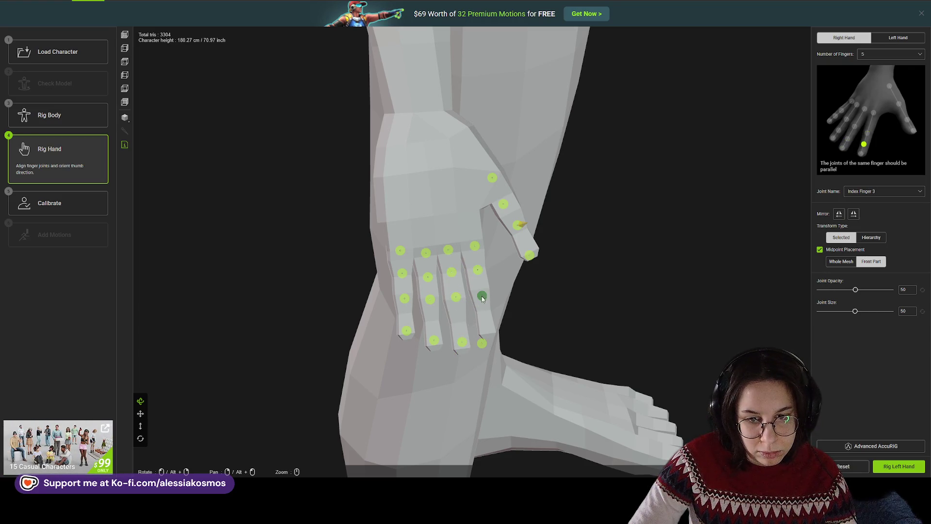
{"action": "left_click_drag", "start_coordinate": [482, 343], "coordinate": [487, 332]}
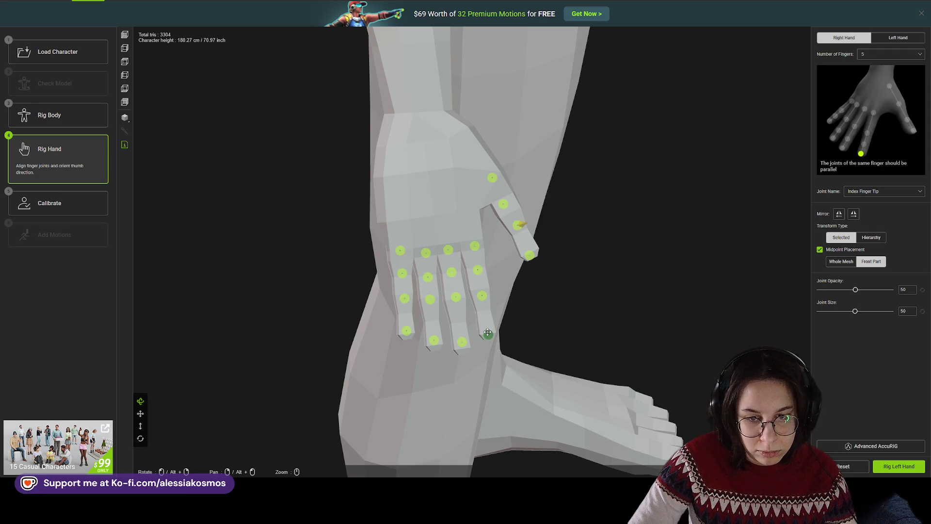
{"action": "left_click", "coordinate": [923, 468]}
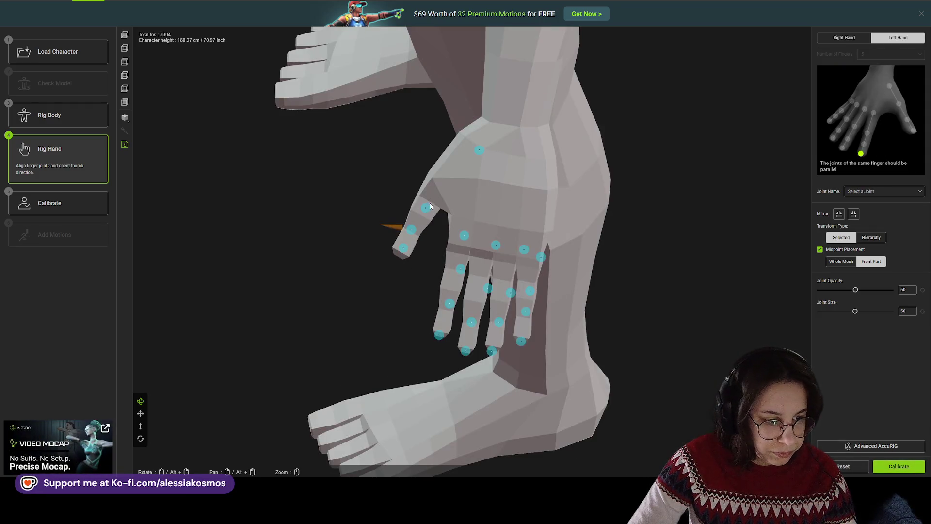
- Adjust the left thumb joints and move the index finger joints onto the knuckle and tip
{"action": "left_click", "coordinate": [469, 152]}
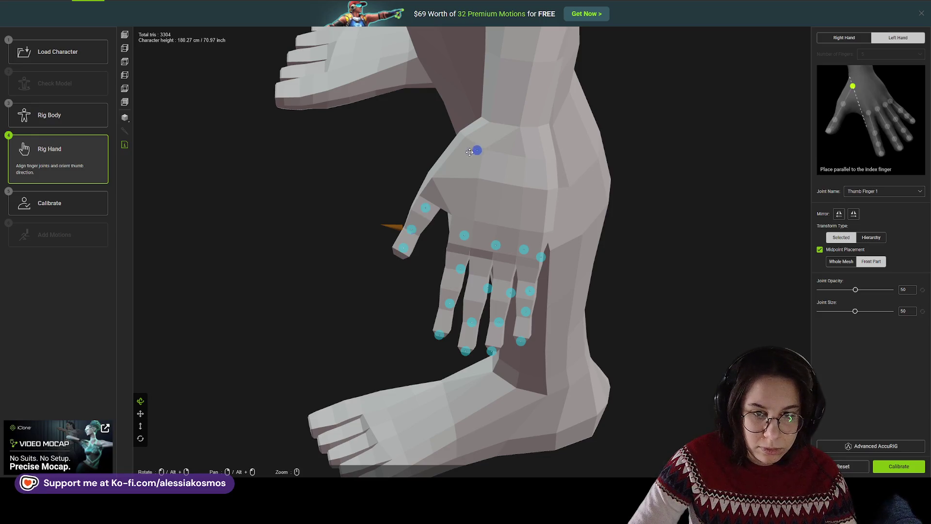
{"action": "left_click_drag", "start_coordinate": [425, 207], "coordinate": [413, 227]}
{"action": "left_click", "coordinate": [394, 229]}
{"action": "left_click", "coordinate": [413, 228]}
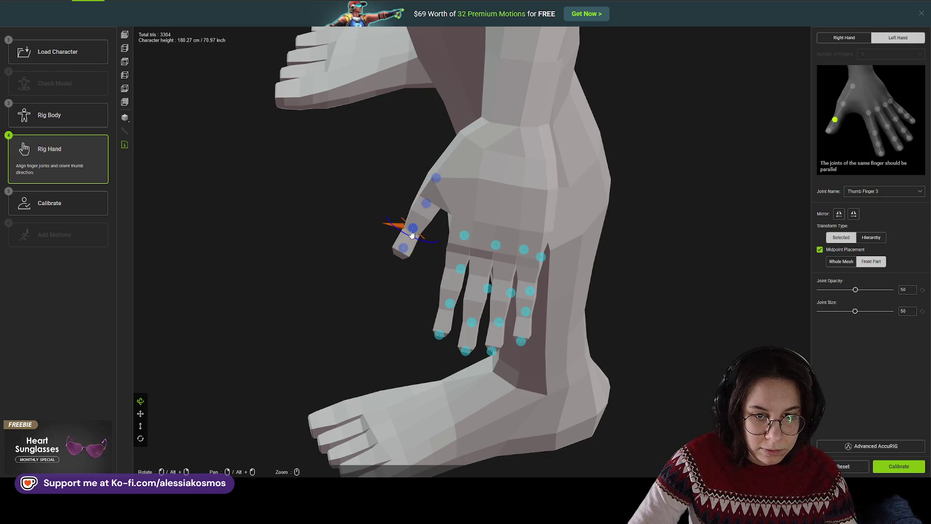
{"action": "left_click", "coordinate": [463, 226]}
{"action": "left_click_drag", "start_coordinate": [463, 226], "coordinate": [461, 236]}
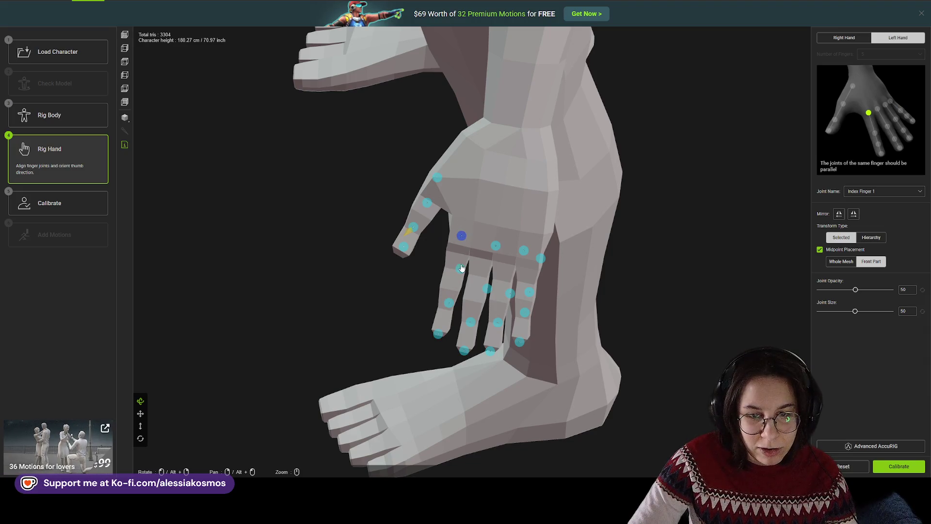
{"action": "left_click", "coordinate": [453, 265]}
{"action": "left_click_drag", "start_coordinate": [449, 302], "coordinate": [448, 299]}
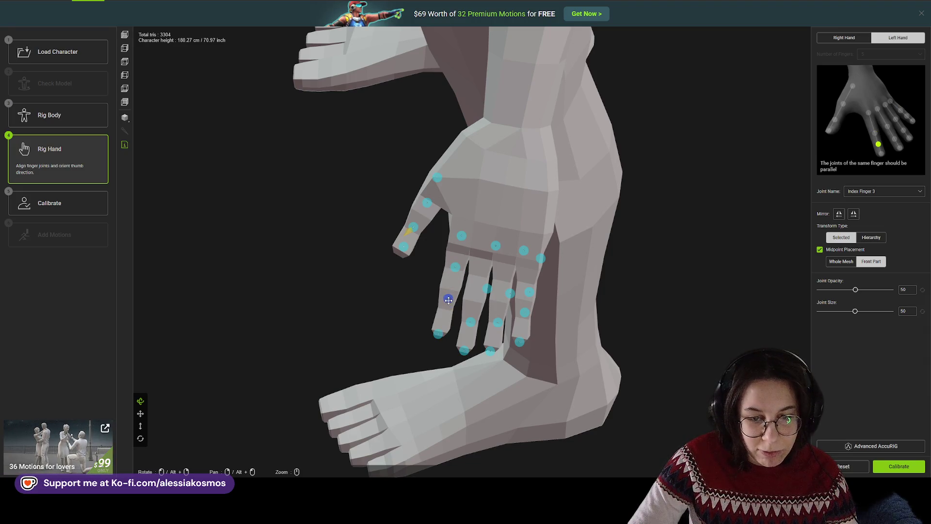
{"action": "left_click", "coordinate": [439, 334]}
{"action": "left_click_drag", "start_coordinate": [438, 336], "coordinate": [465, 343]}
- Raise the middle finger's third joint and the ring finger's joints and tip
{"action": "left_click", "coordinate": [465, 349]}
{"action": "mouse_move", "coordinate": [478, 291]}
{"action": "left_mouse_down"}
{"action": "mouse_move", "coordinate": [490, 289]}
{"action": "mouse_move", "coordinate": [474, 278]}
{"action": "left_mouse_up"}
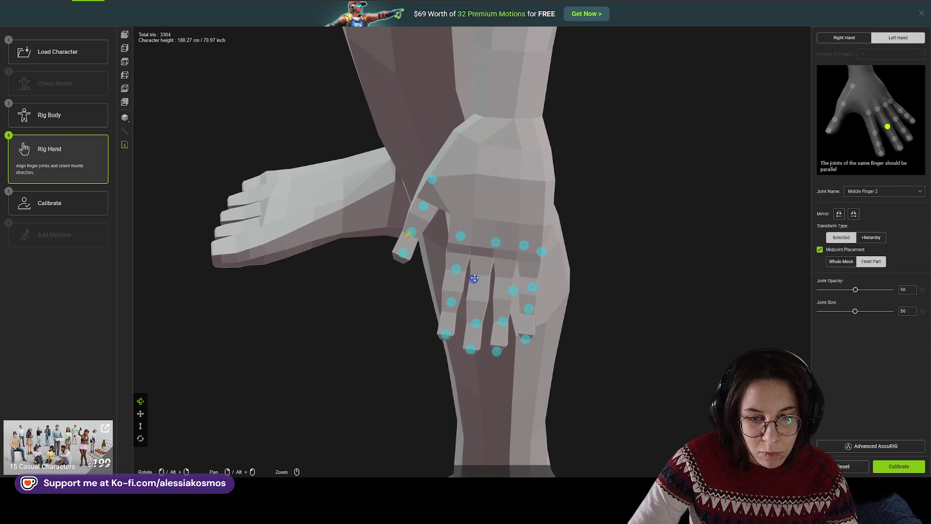
{"action": "left_click_drag", "start_coordinate": [476, 323], "coordinate": [474, 316]}
{"action": "left_click_drag", "start_coordinate": [513, 290], "coordinate": [504, 278]}
{"action": "left_click_drag", "start_coordinate": [503, 322], "coordinate": [501, 314]}
{"action": "left_click_drag", "start_coordinate": [497, 351], "coordinate": [525, 334]}
- Check the pinky and thumb joints, shift Ring Finger 1 onto its knuckle, and calibrate
{"action": "left_click", "coordinate": [527, 309]}
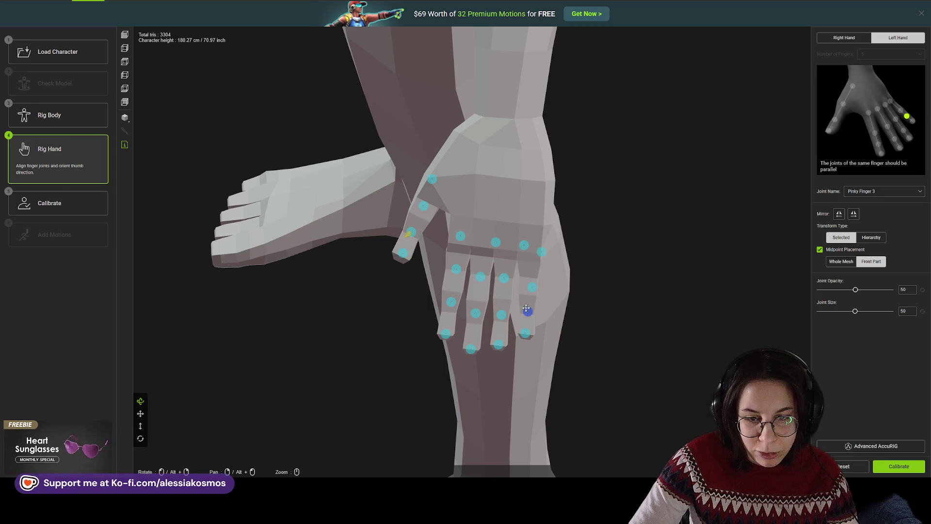
{"action": "left_click", "coordinate": [528, 283]}
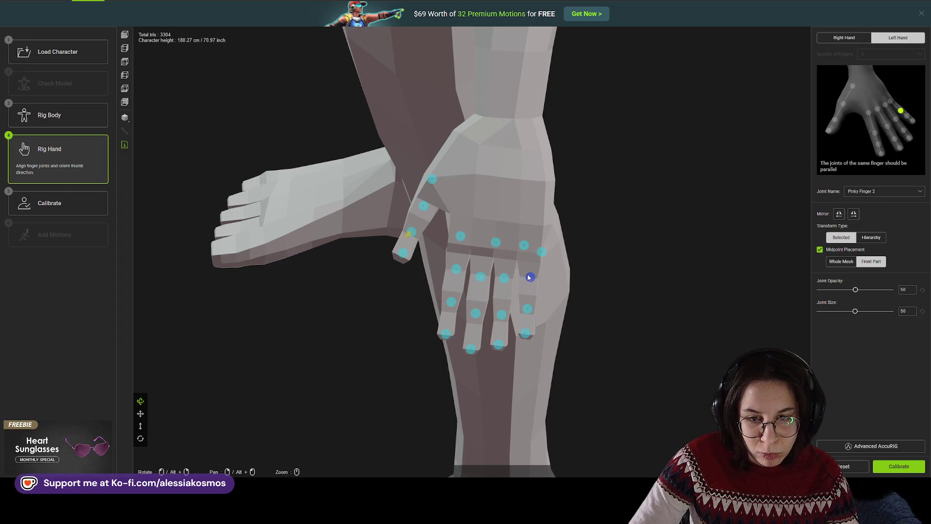
{"action": "left_click", "coordinate": [490, 243]}
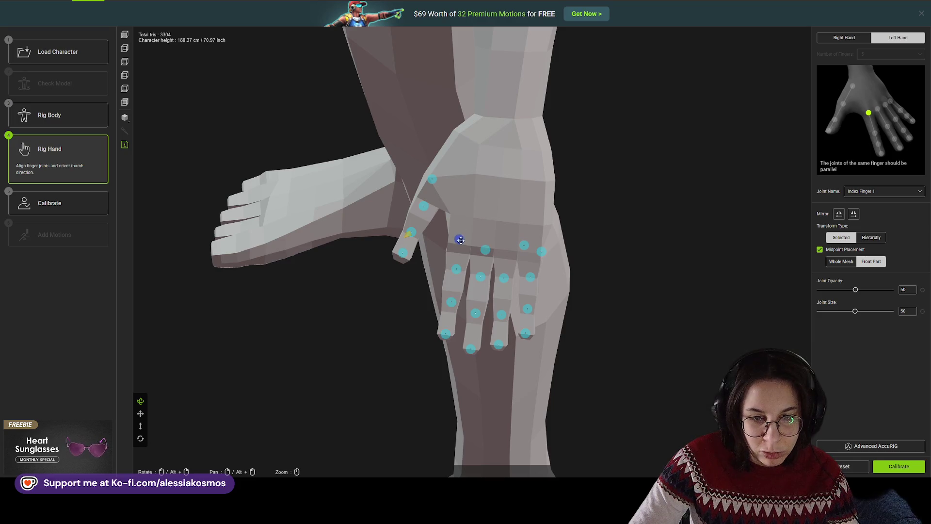
{"action": "mouse_move", "coordinate": [523, 245]}
{"action": "left_mouse_down"}
{"action": "mouse_move", "coordinate": [510, 249]}
{"action": "mouse_move", "coordinate": [533, 255]}
{"action": "left_mouse_up"}
{"action": "mouse_move", "coordinate": [484, 208]}
{"action": "left_mouse_down"}
{"action": "mouse_move", "coordinate": [561, 204]}
{"action": "mouse_move", "coordinate": [475, 204]}
{"action": "mouse_move", "coordinate": [502, 180]}
{"action": "mouse_move", "coordinate": [415, 190]}
{"action": "left_mouse_up"}
{"action": "left_click", "coordinate": [431, 174]}
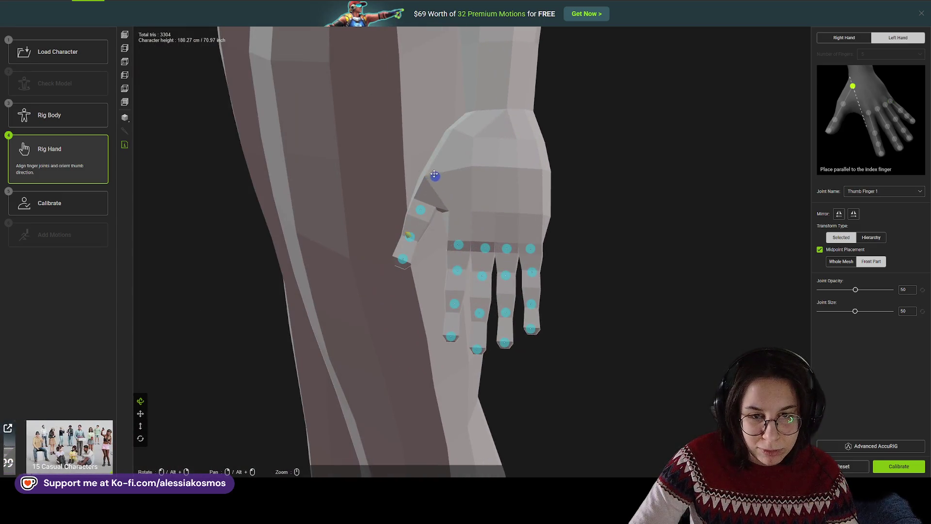
{"action": "left_click", "coordinate": [898, 466]}
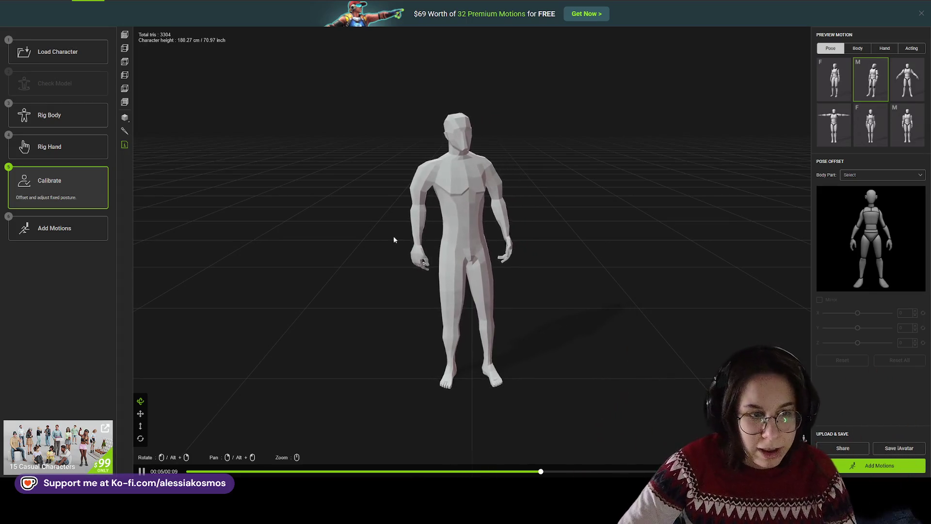
- Preview the rig in A-pose, T-pose, relaxed standing and a female pose, orbiting to the side
{"action": "left_click_drag", "start_coordinate": [388, 228], "coordinate": [346, 224]}
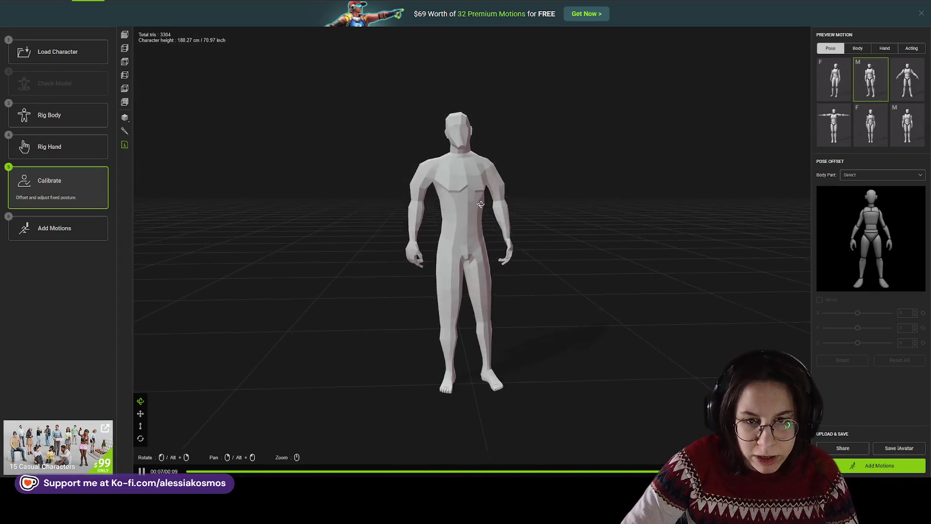
{"action": "left_click", "coordinate": [907, 79]}
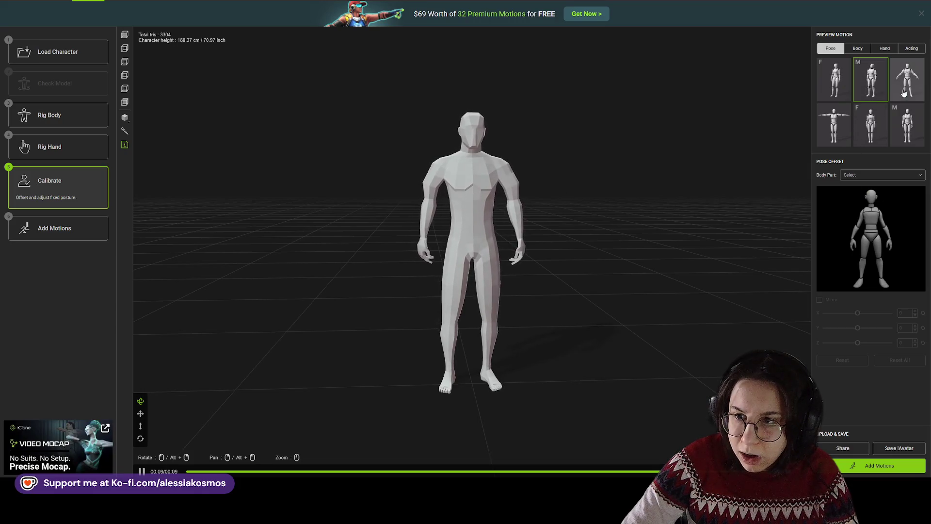
{"action": "left_click", "coordinate": [834, 125]}
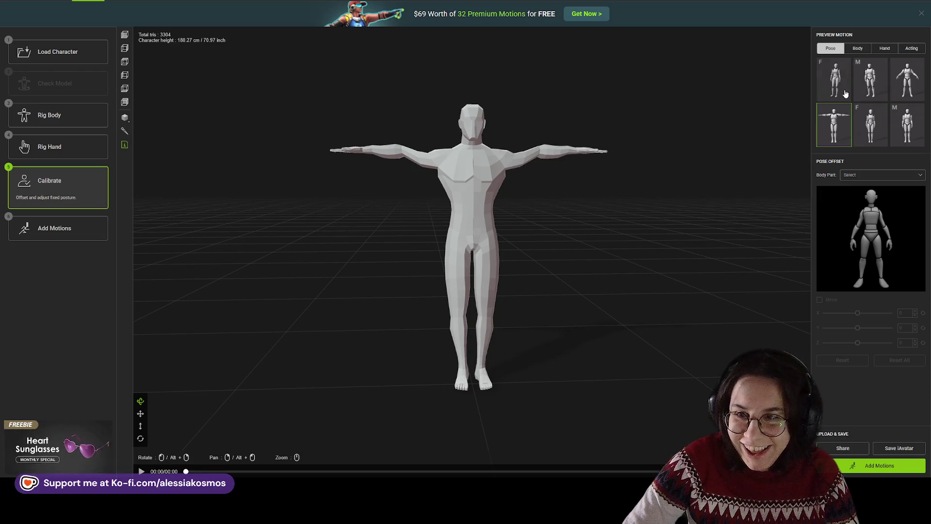
{"action": "left_click", "coordinate": [870, 125]}
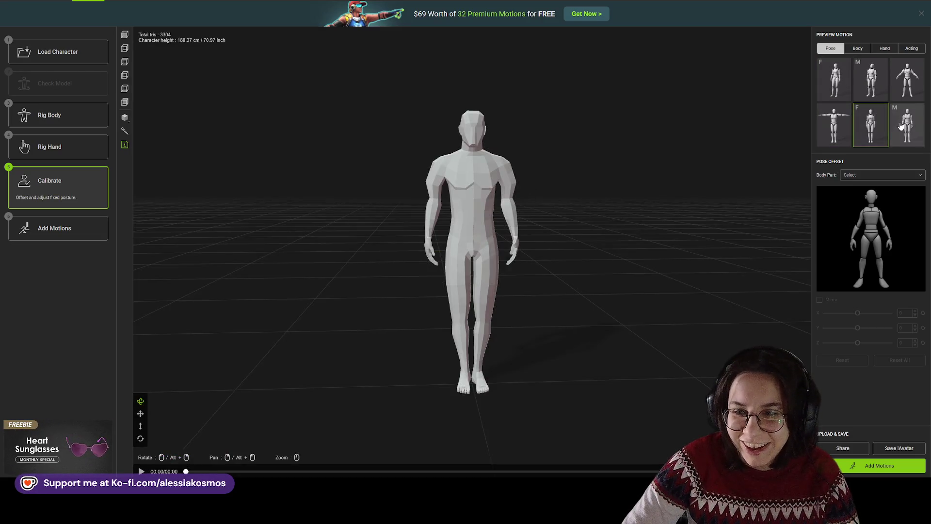
{"action": "left_click", "coordinate": [835, 79]}
{"action": "mouse_move", "coordinate": [493, 193]}
{"action": "left_mouse_down"}
{"action": "mouse_move", "coordinate": [547, 233]}
{"action": "mouse_move", "coordinate": [592, 229]}
{"action": "mouse_move", "coordinate": [516, 257]}
{"action": "mouse_move", "coordinate": [407, 235]}
{"action": "left_mouse_up"}
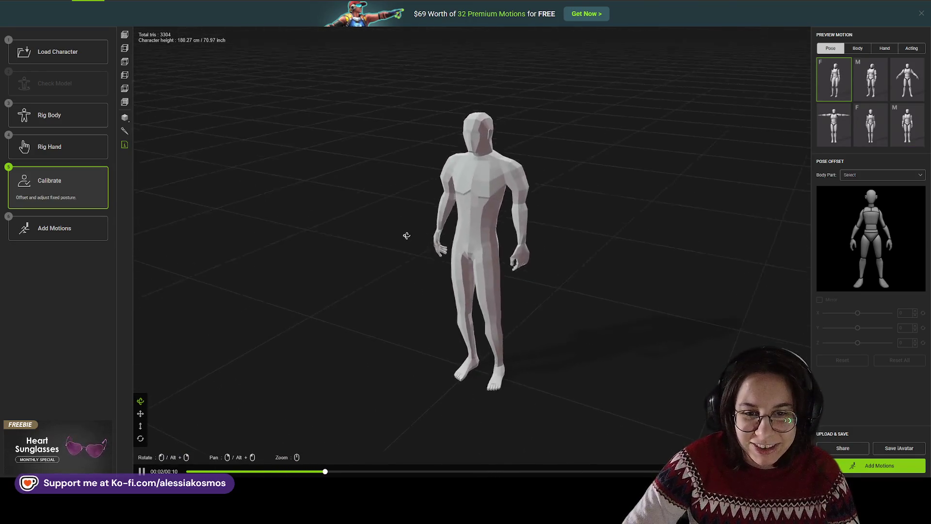
- Back in Rig Body, lower both shoulder joints, then step through both hands to recalibrate
{"action": "left_click", "coordinate": [54, 117]}
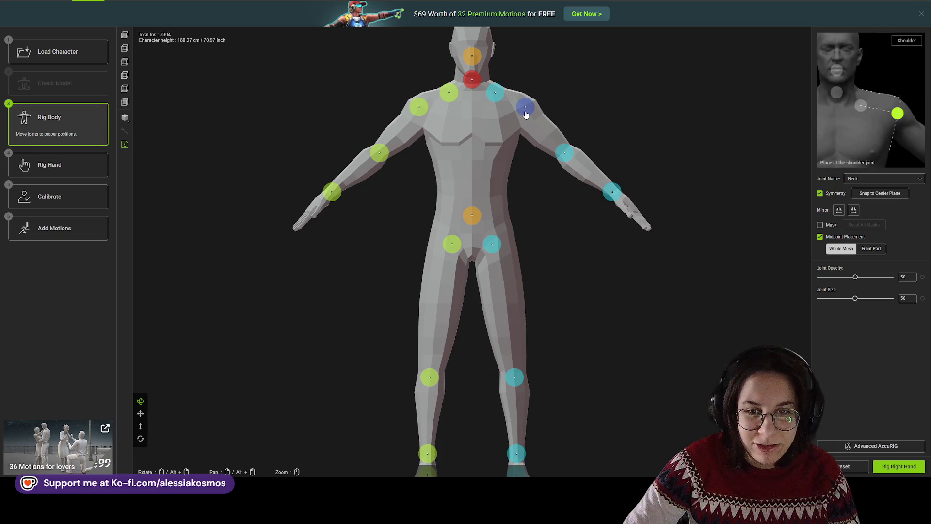
{"action": "left_click_drag", "start_coordinate": [526, 113], "coordinate": [526, 117]}
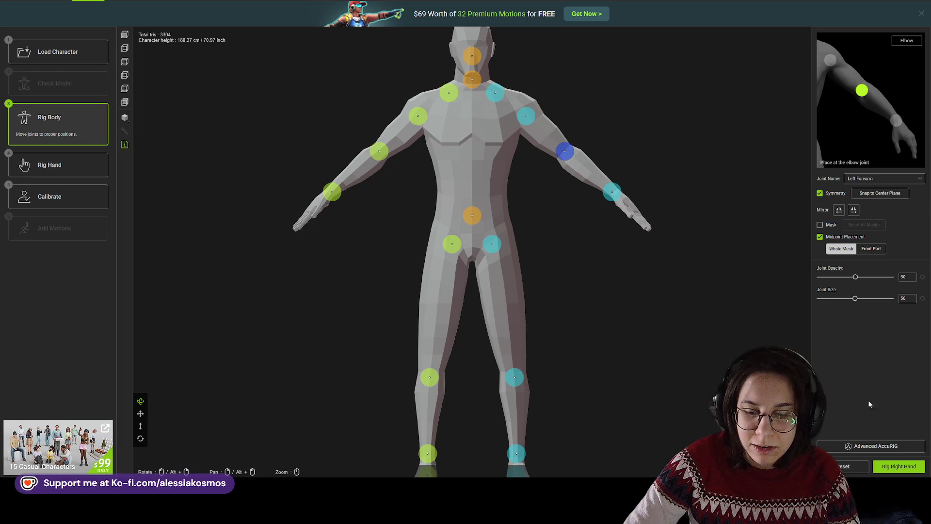
{"action": "left_click", "coordinate": [917, 472]}
{"action": "left_click", "coordinate": [916, 471]}
{"action": "left_click", "coordinate": [915, 470]}
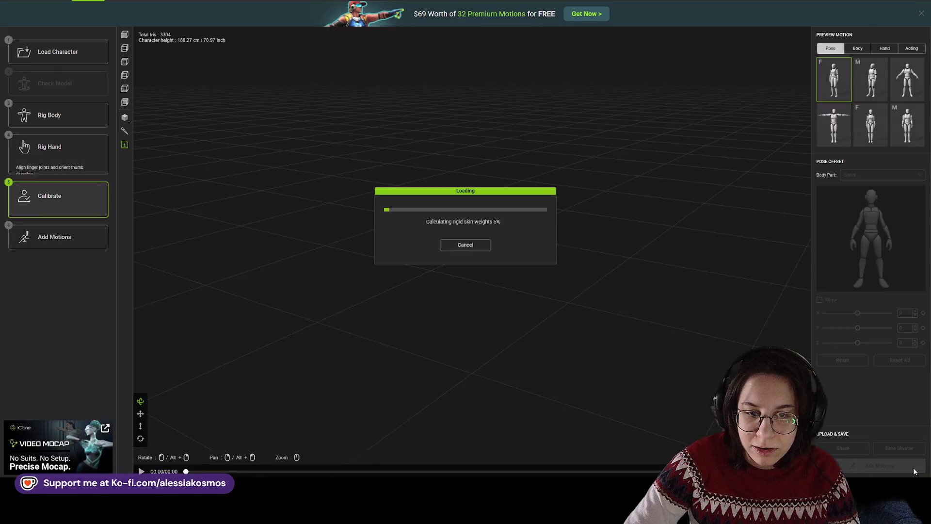
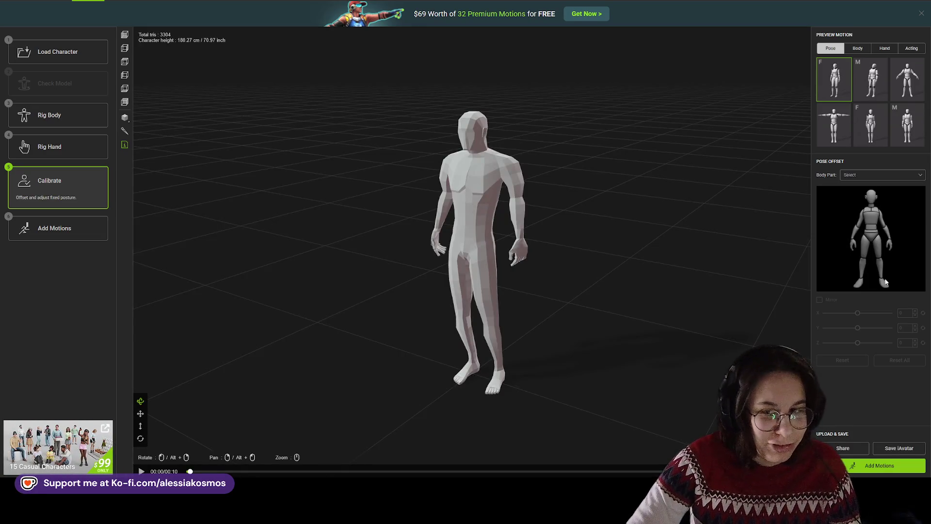
- Preview the first body motion, then the first female and arms-out standing poses
{"action": "left_click", "coordinate": [858, 49]}
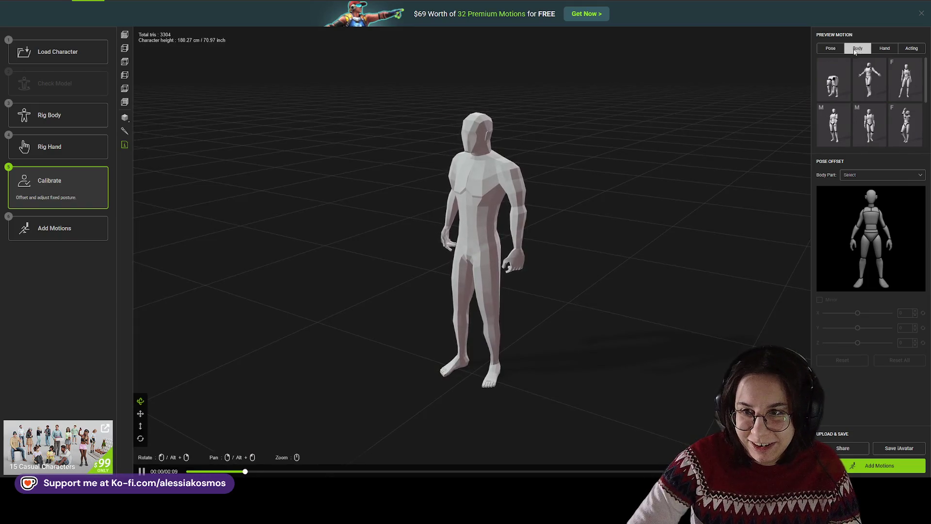
{"action": "left_click", "coordinate": [830, 82]}
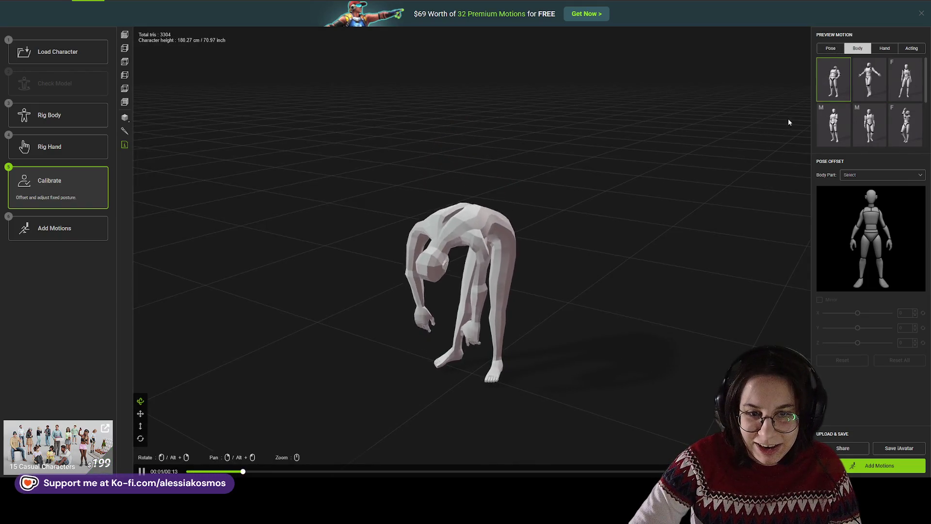
{"action": "left_click", "coordinate": [829, 49]}
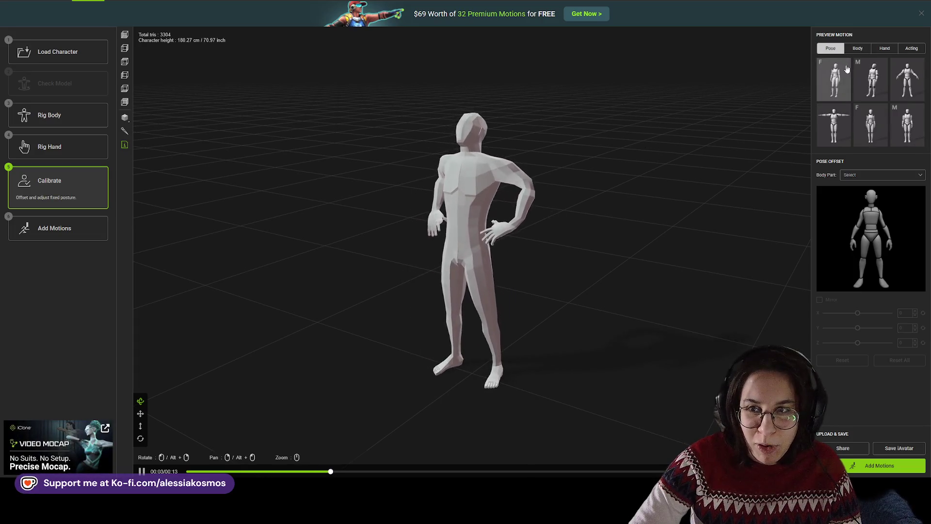
{"action": "left_click", "coordinate": [845, 87]}
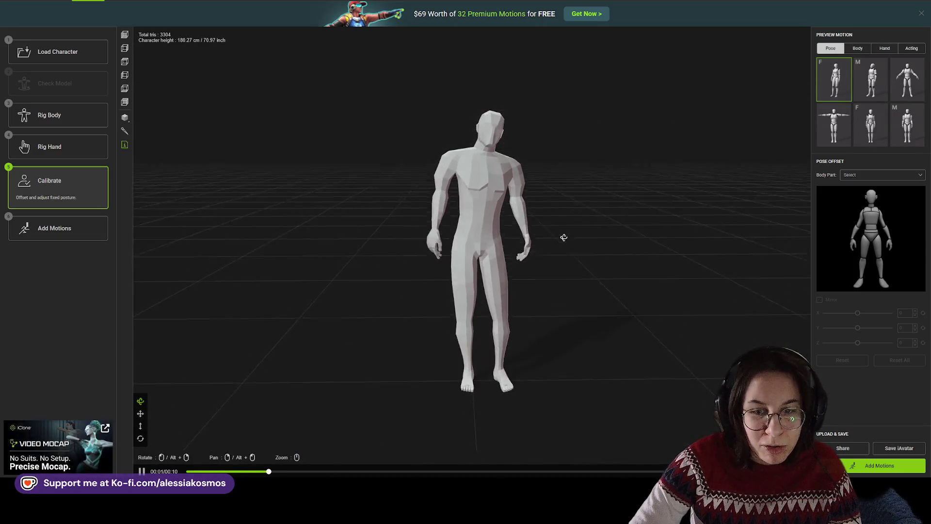
{"action": "left_click", "coordinate": [904, 82]}
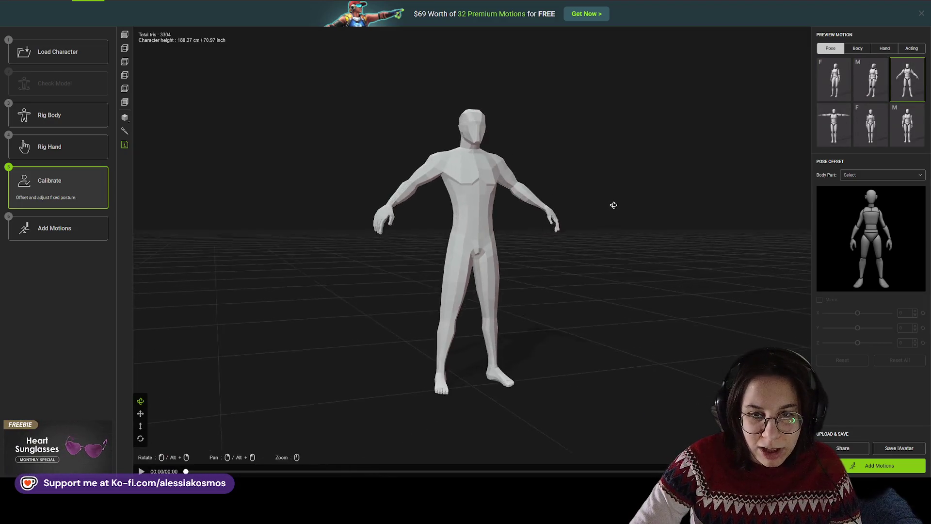
- Orbit around the character while checking poses, ending on the second male standing pose
{"action": "mouse_move", "coordinate": [613, 204]}
{"action": "left_mouse_down"}
{"action": "mouse_move", "coordinate": [710, 215]}
{"action": "mouse_move", "coordinate": [679, 234]}
{"action": "mouse_move", "coordinate": [698, 241]}
{"action": "mouse_move", "coordinate": [682, 235]}
{"action": "left_mouse_up"}
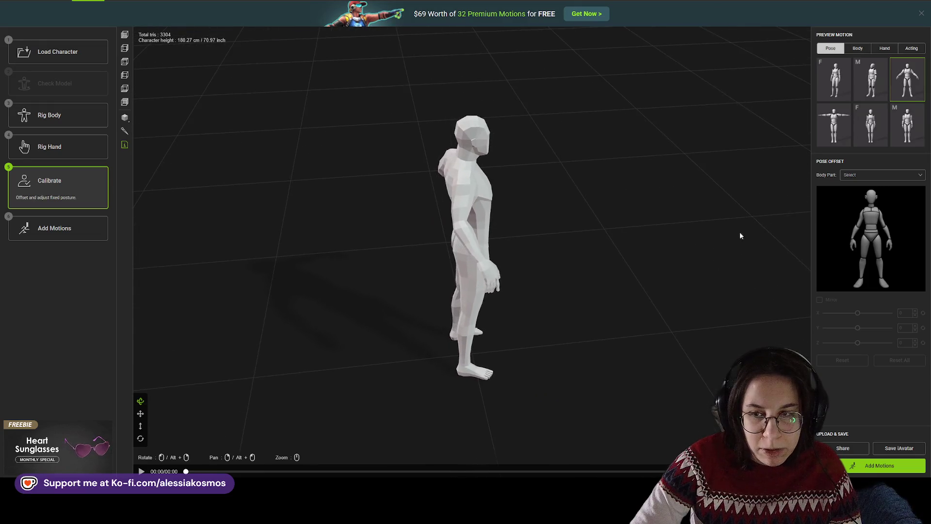
{"action": "left_click", "coordinate": [834, 80]}
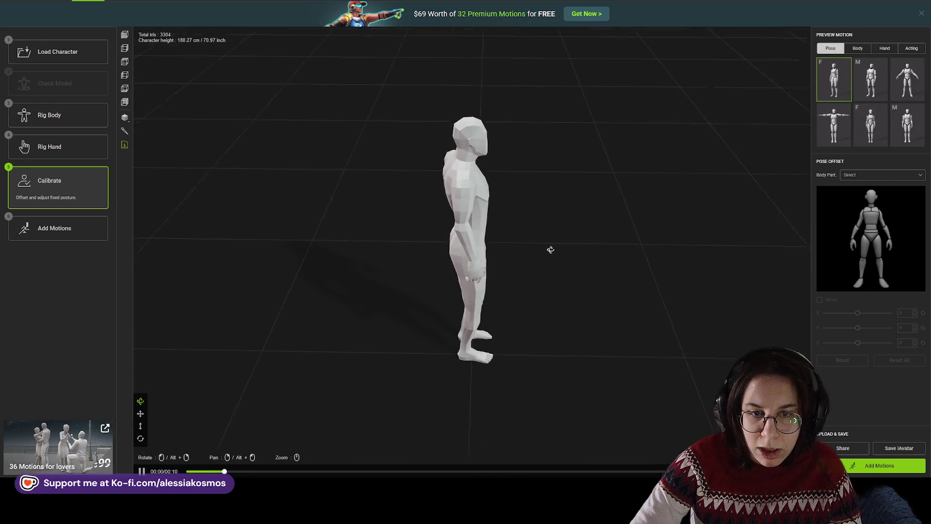
{"action": "left_click_drag", "start_coordinate": [574, 212], "coordinate": [651, 216]}
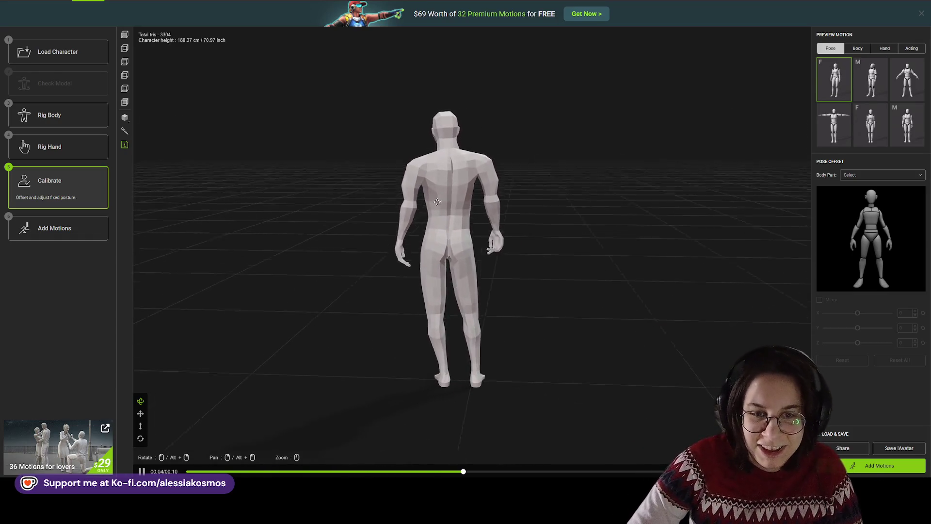
{"action": "left_click_drag", "start_coordinate": [476, 185], "coordinate": [244, 214]}
{"action": "left_click", "coordinate": [907, 125]}
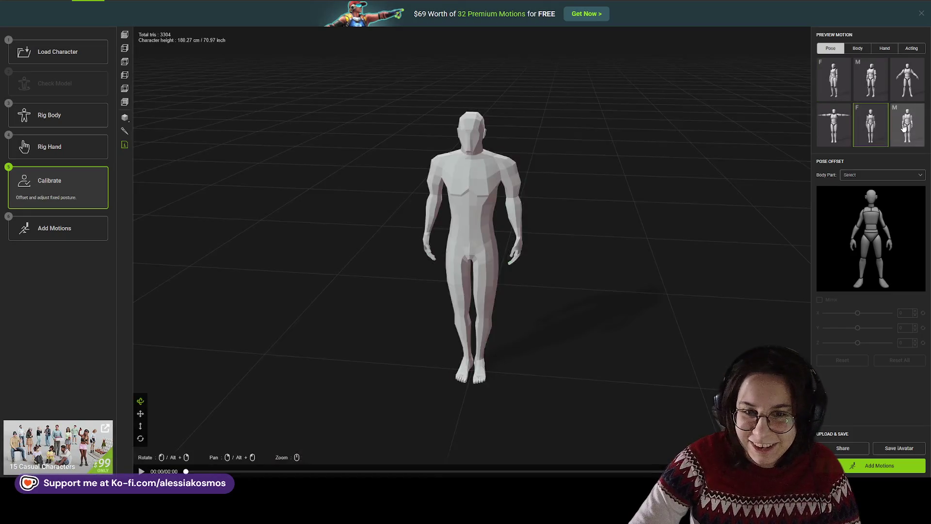
{"action": "left_click", "coordinate": [857, 99]}
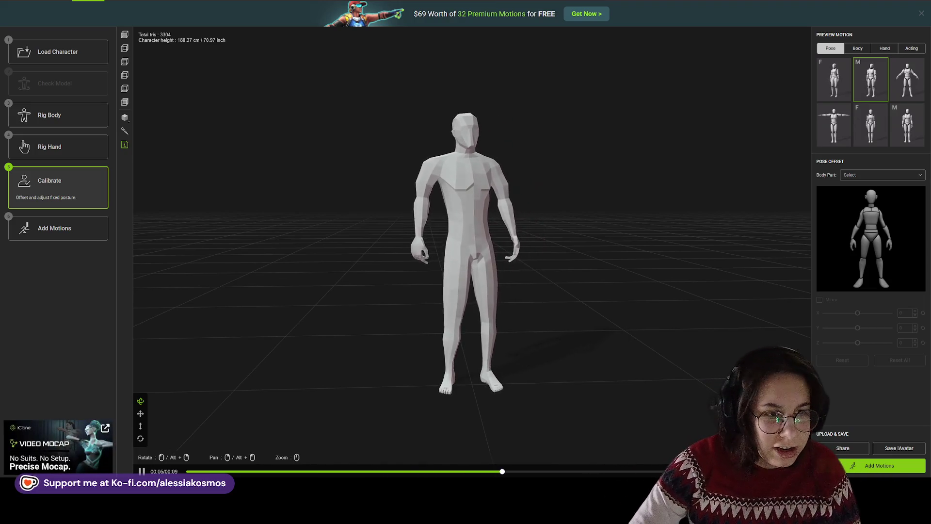
- Move the mirrored shoulder joint markers in the body rig, then recalibrate the rig
{"action": "left_click", "coordinate": [84, 119]}
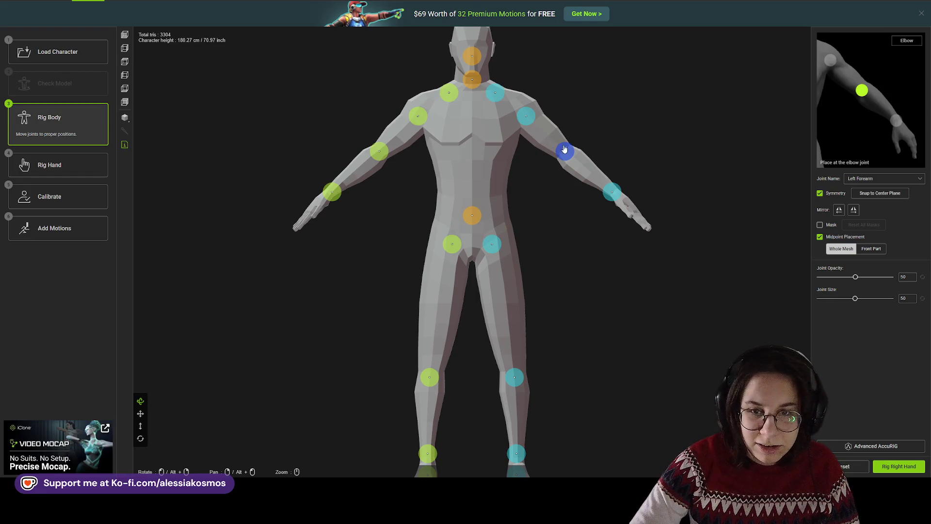
{"action": "left_click_drag", "start_coordinate": [525, 120], "coordinate": [531, 111]}
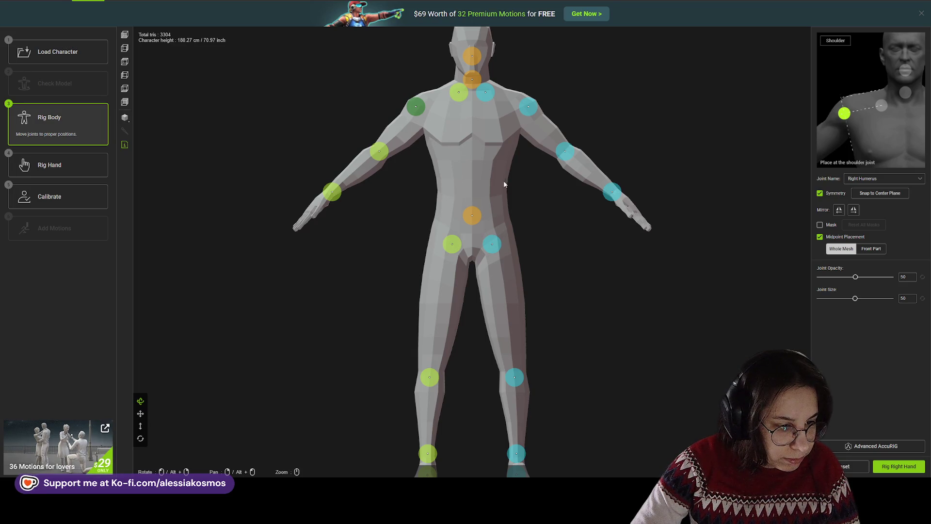
{"action": "left_click", "coordinate": [892, 466]}
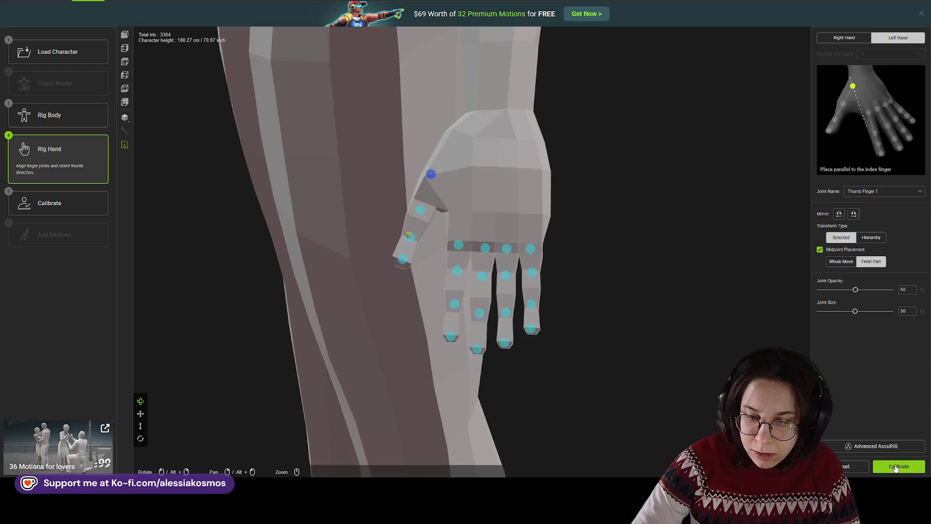
{"action": "left_click", "coordinate": [894, 464]}
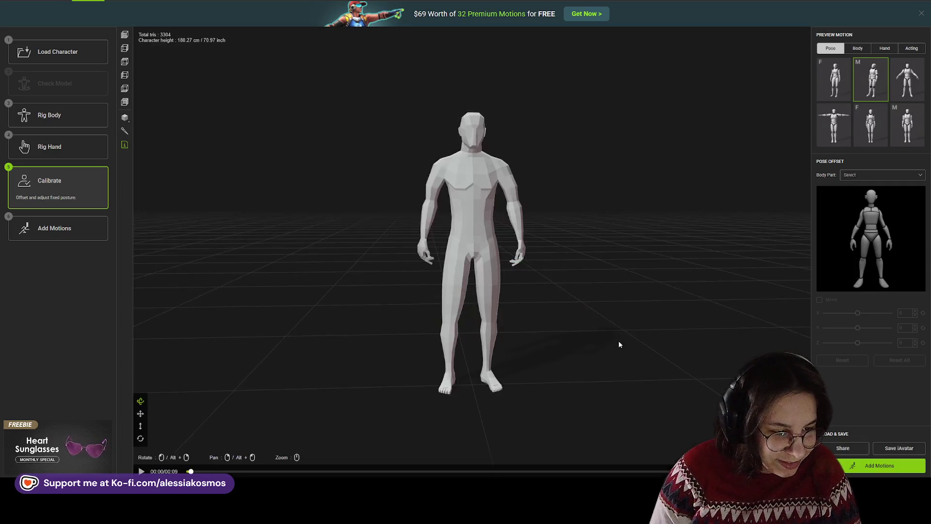
- Switch to the last male standing pose and orbit from back to front around the character
{"action": "mouse_move", "coordinate": [618, 344]}
{"action": "left_mouse_down"}
{"action": "mouse_move", "coordinate": [552, 299]}
{"action": "mouse_move", "coordinate": [630, 307]}
{"action": "mouse_move", "coordinate": [692, 298]}
{"action": "mouse_move", "coordinate": [507, 315]}
{"action": "mouse_move", "coordinate": [320, 312]}
{"action": "left_mouse_up"}
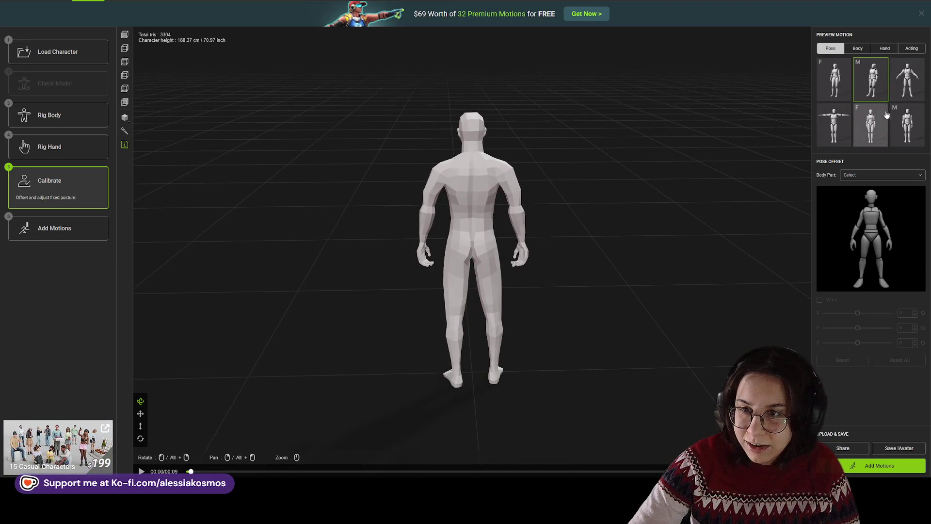
{"action": "left_click", "coordinate": [906, 127]}
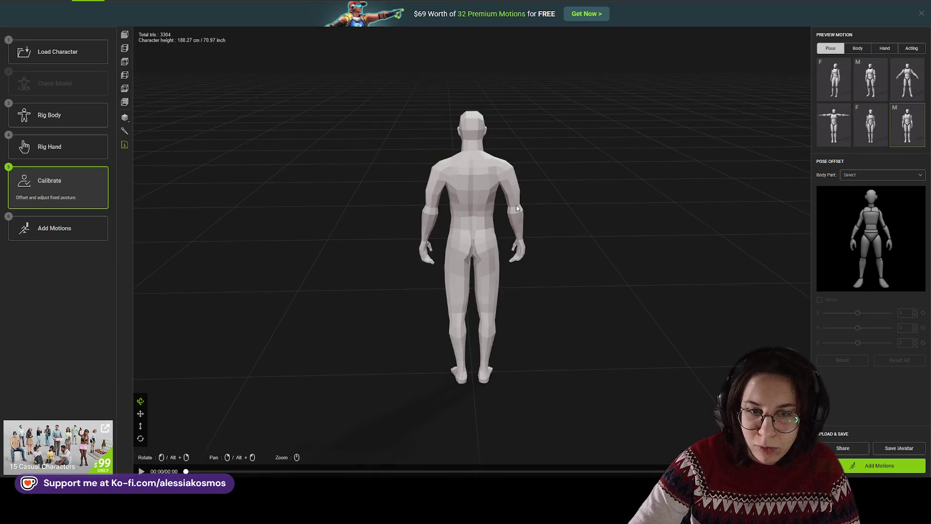
{"action": "mouse_move", "coordinate": [717, 199]}
{"action": "left_mouse_down"}
{"action": "mouse_move", "coordinate": [654, 197]}
{"action": "mouse_move", "coordinate": [829, 200]}
{"action": "mouse_move", "coordinate": [470, 189]}
{"action": "left_mouse_up"}
{"action": "mouse_move", "coordinate": [586, 235]}
{"action": "left_mouse_down"}
{"action": "mouse_move", "coordinate": [487, 230]}
{"action": "mouse_move", "coordinate": [536, 220]}
{"action": "mouse_move", "coordinate": [577, 262]}
{"action": "mouse_move", "coordinate": [568, 178]}
{"action": "mouse_move", "coordinate": [312, 194]}
{"action": "left_mouse_up"}
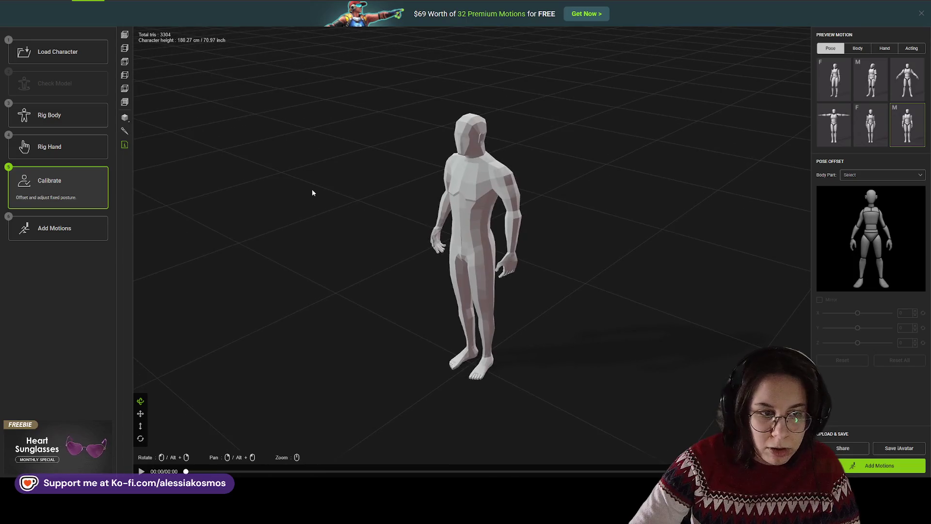
- Browse the ActorCore motion library, then return and view the character from a higher angle
{"action": "left_click", "coordinate": [79, 228]}
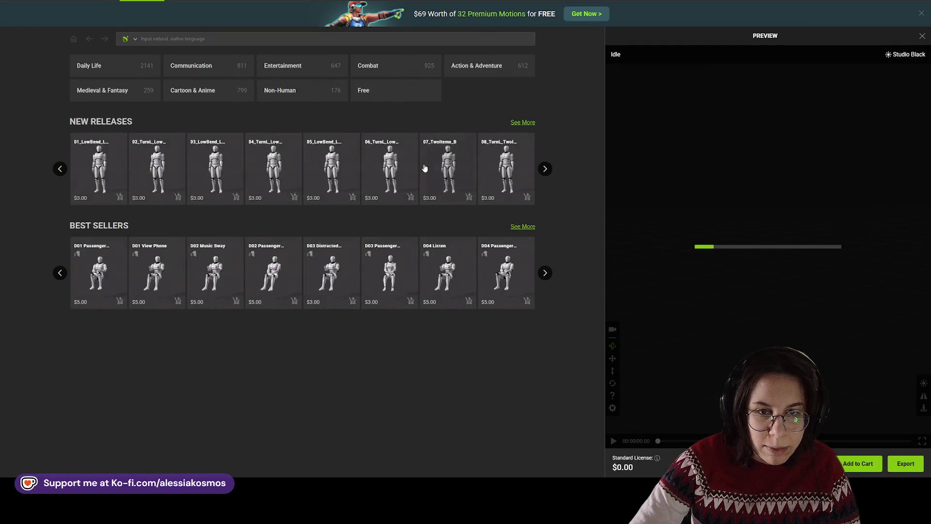
{"action": "mouse_move", "coordinate": [442, 71]}
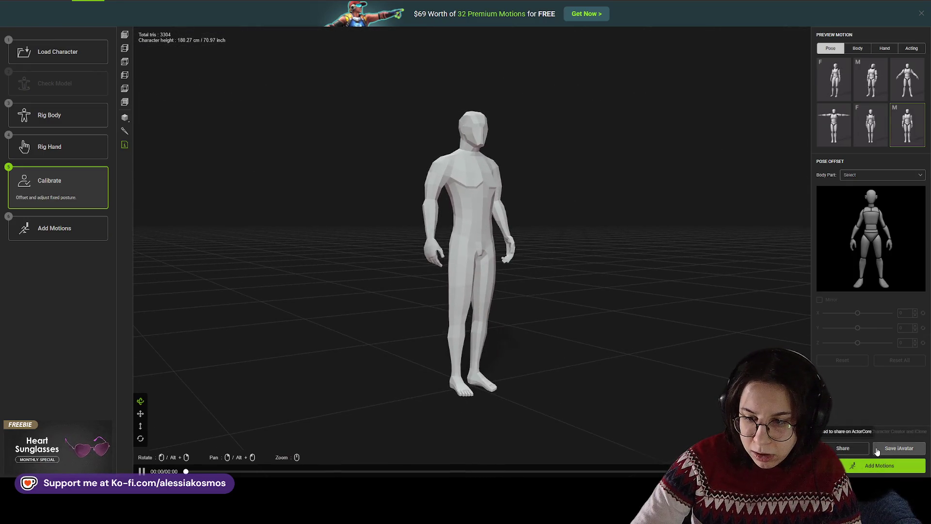
{"action": "left_click_drag", "start_coordinate": [426, 201], "coordinate": [378, 185]}
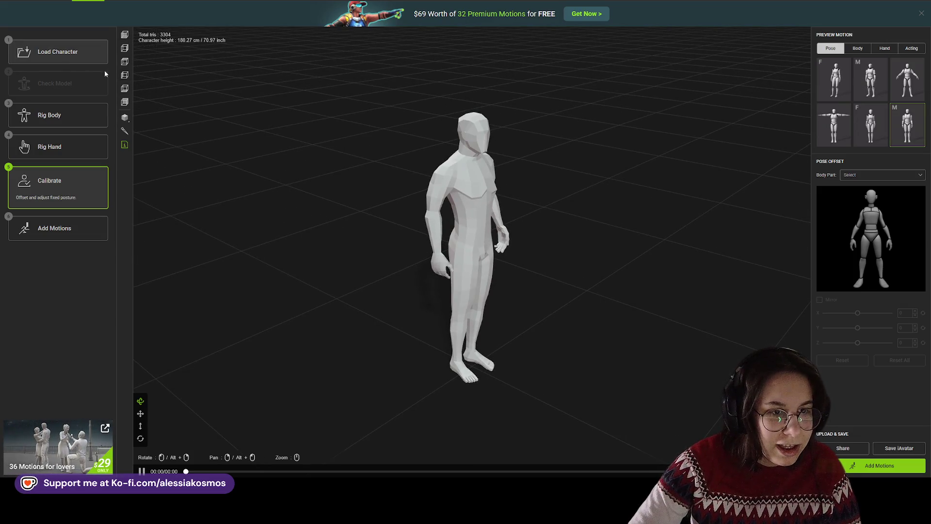
{"action": "left_click_drag", "start_coordinate": [548, 220], "coordinate": [640, 194]}
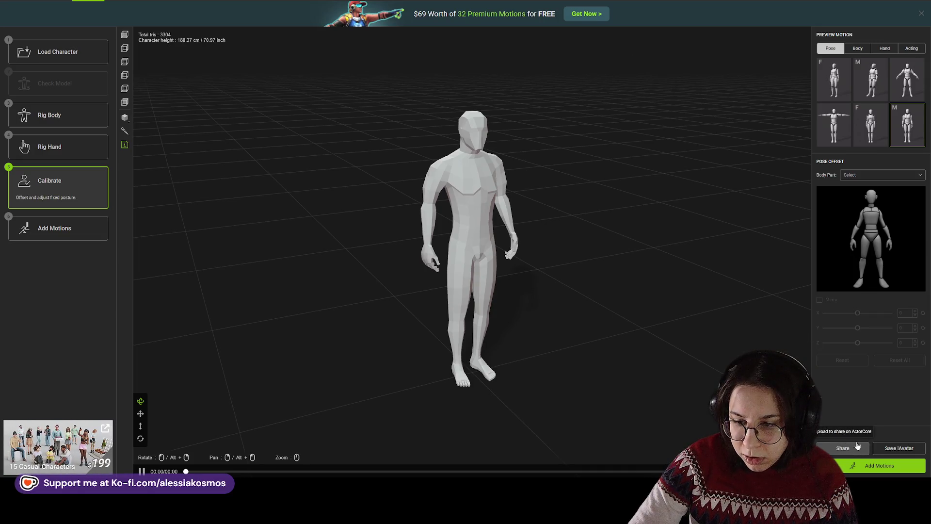
- Set up an FBX export targeting Unreal (UE5 Skeleton)
{"action": "left_click", "coordinate": [894, 468]}
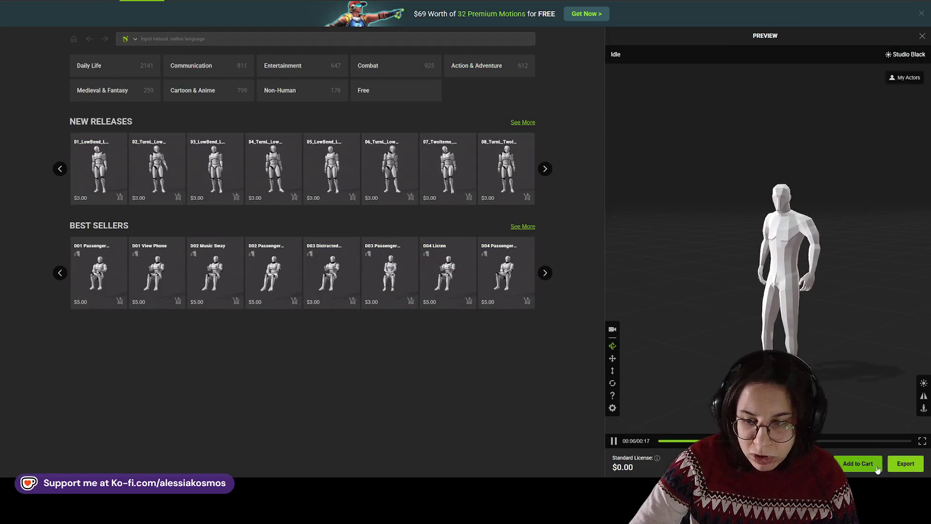
{"action": "left_click", "coordinate": [906, 463]}
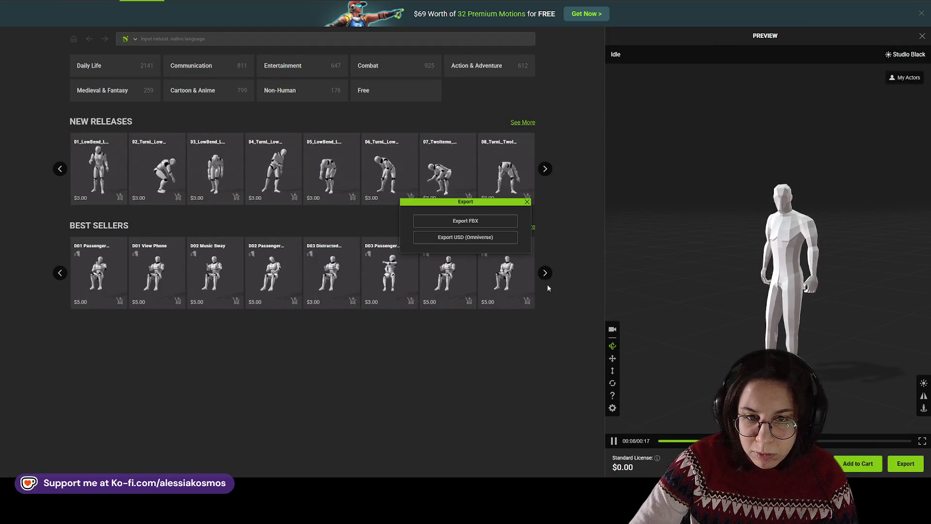
{"action": "left_click", "coordinate": [479, 221]}
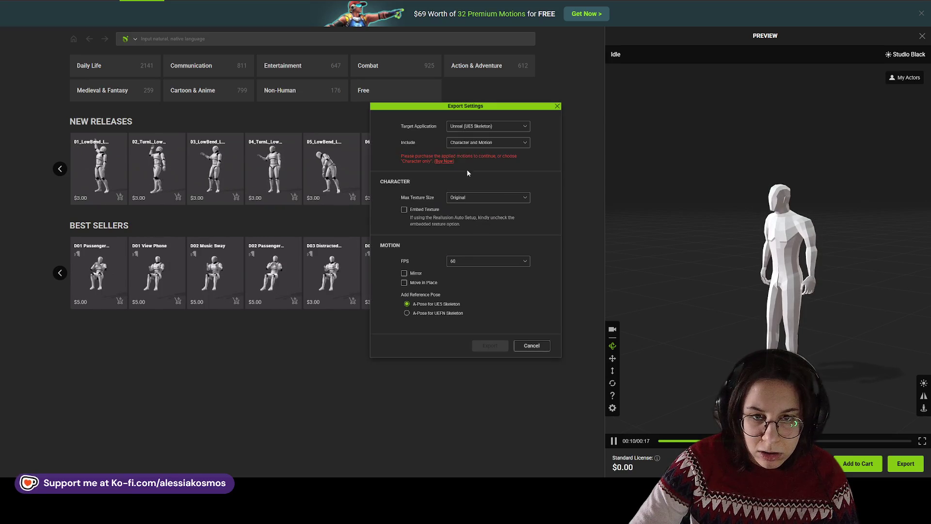
{"action": "left_click", "coordinate": [478, 129]}
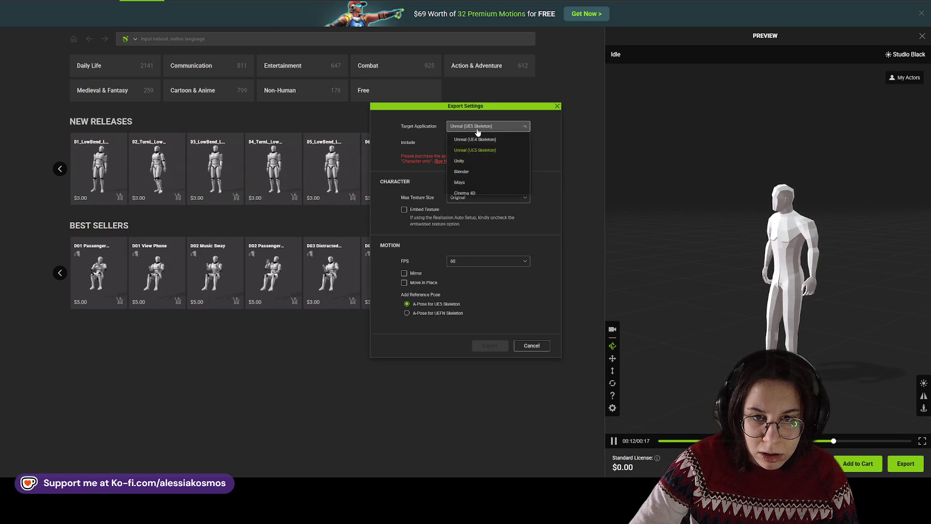
{"action": "left_click", "coordinate": [478, 129]}
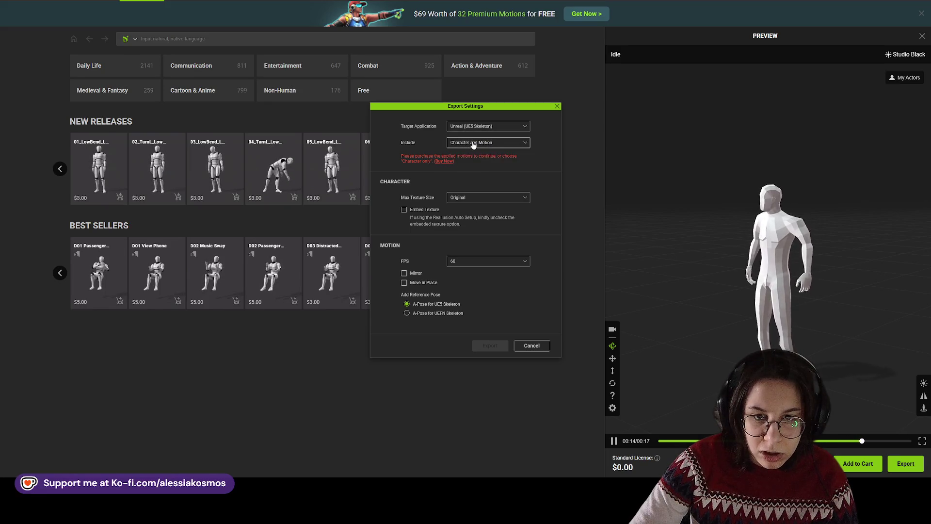
{"action": "left_click", "coordinate": [474, 144]}
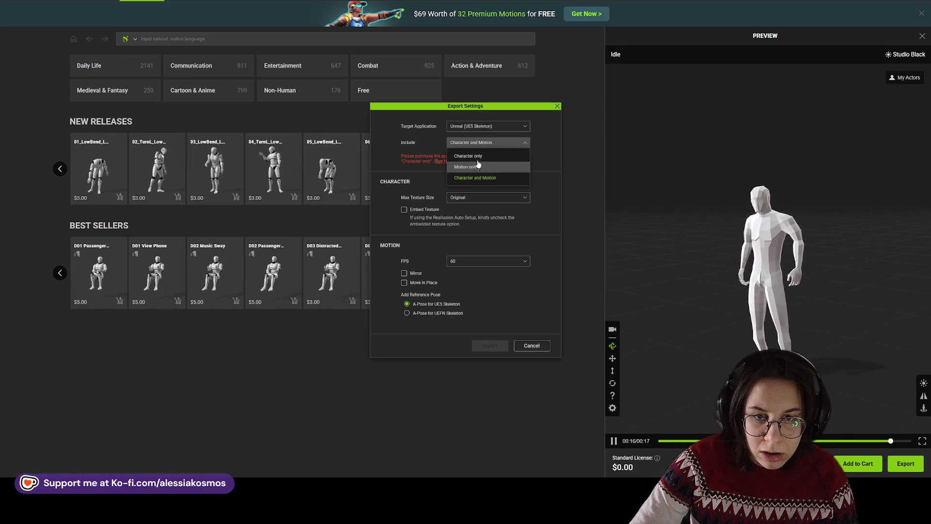
- Limit the export to the character only and begin saving it as V2_JKW_Rigged
{"action": "left_click", "coordinate": [487, 127]}
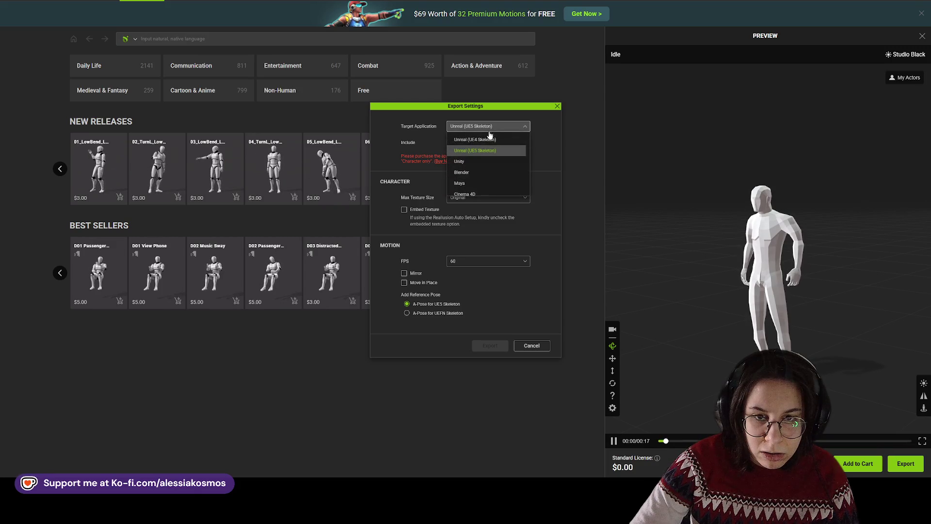
{"action": "left_click", "coordinate": [469, 154]}
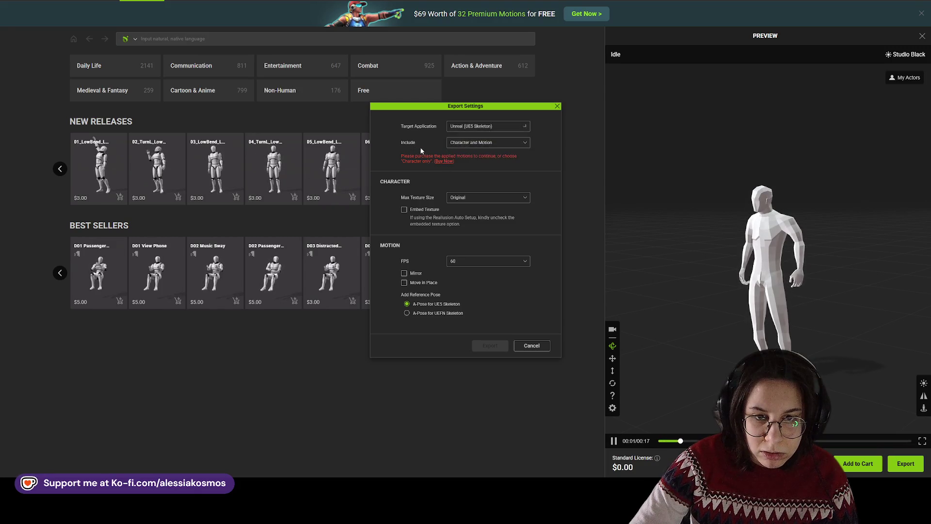
{"action": "left_click", "coordinate": [470, 143]}
{"action": "left_click", "coordinate": [469, 160]}
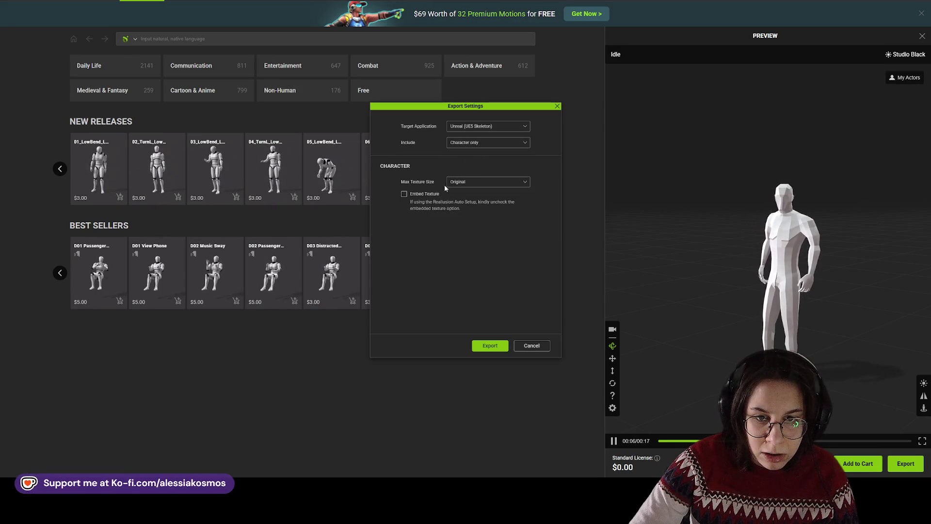
{"action": "left_click", "coordinate": [489, 345]}
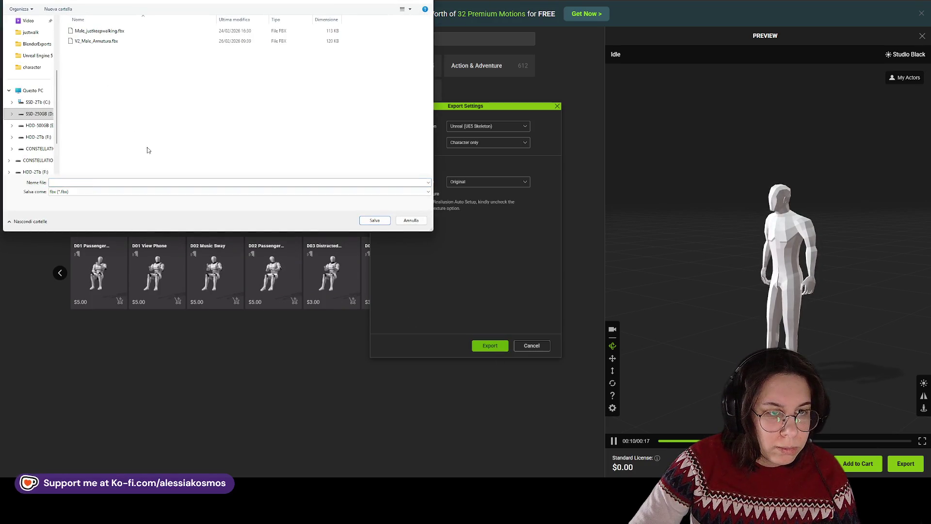
{"action": "type", "text": "V2"}
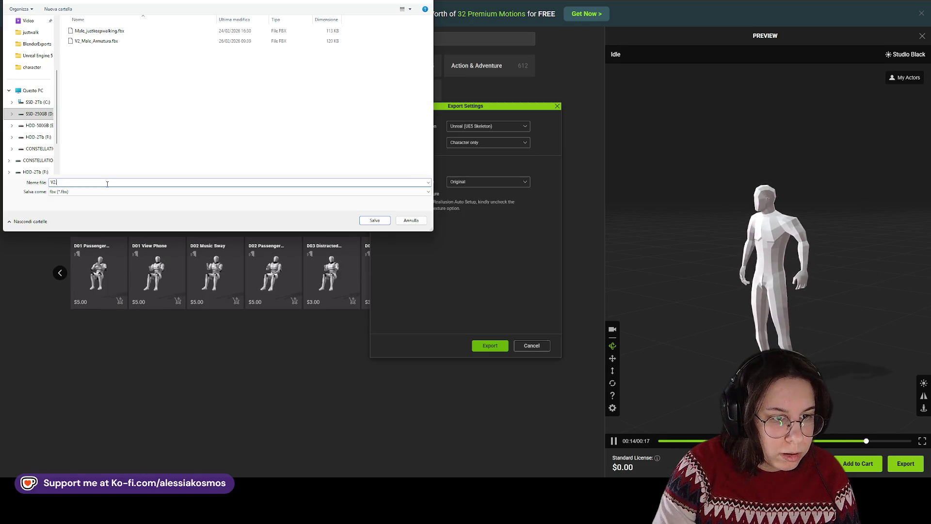
{"action": "type", "text": "_JKW_Rigged"}
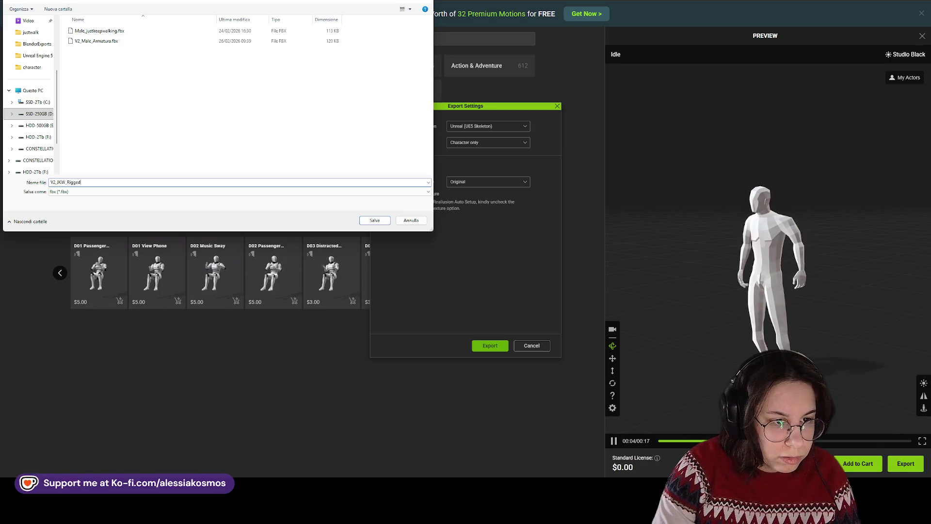
- Confirm the FBX save and minimise AccuRIG to reveal the desktop
{"action": "key", "text": "Return"}
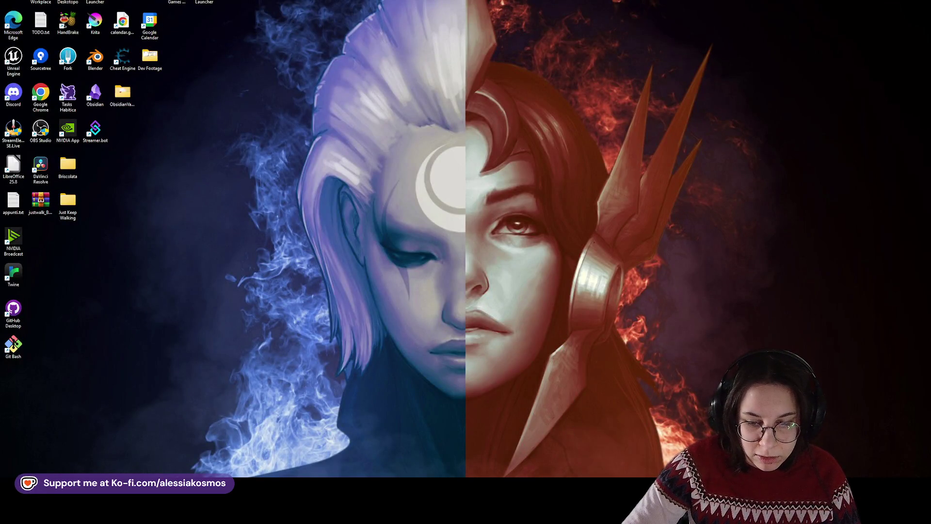
{"action": "mouse_move", "coordinate": [602, 512]}
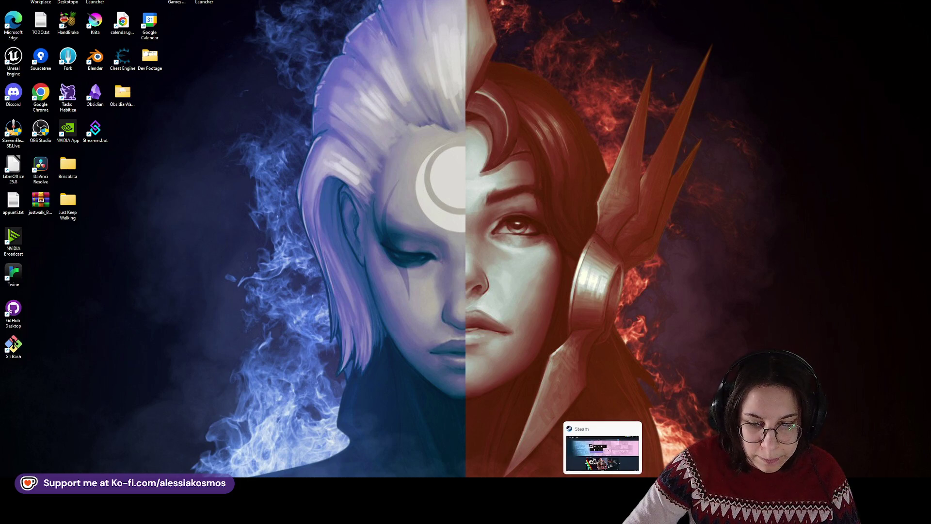
{"action": "mouse_move", "coordinate": [571, 511]}
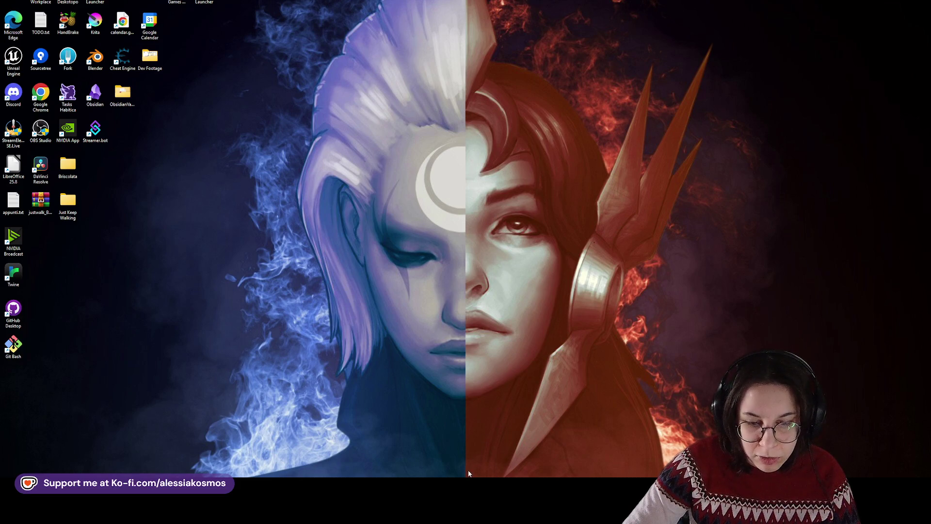
- Upload V2_JKW_Rigged.fbx from the BlenderExports folder as a new Mixamo character
{"action": "key", "text": "alt+Tab"}
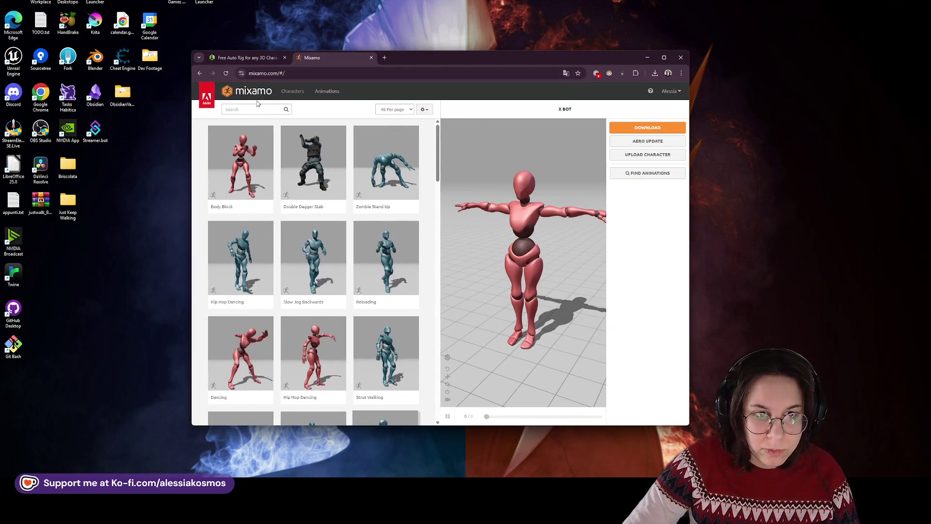
{"action": "left_click", "coordinate": [342, 96]}
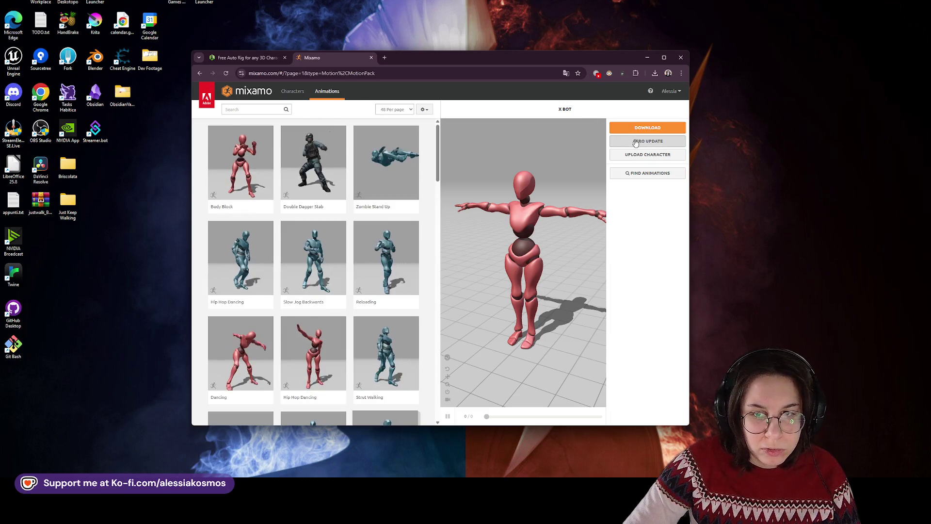
{"action": "left_click", "coordinate": [647, 154]}
{"action": "left_click", "coordinate": [421, 260]}
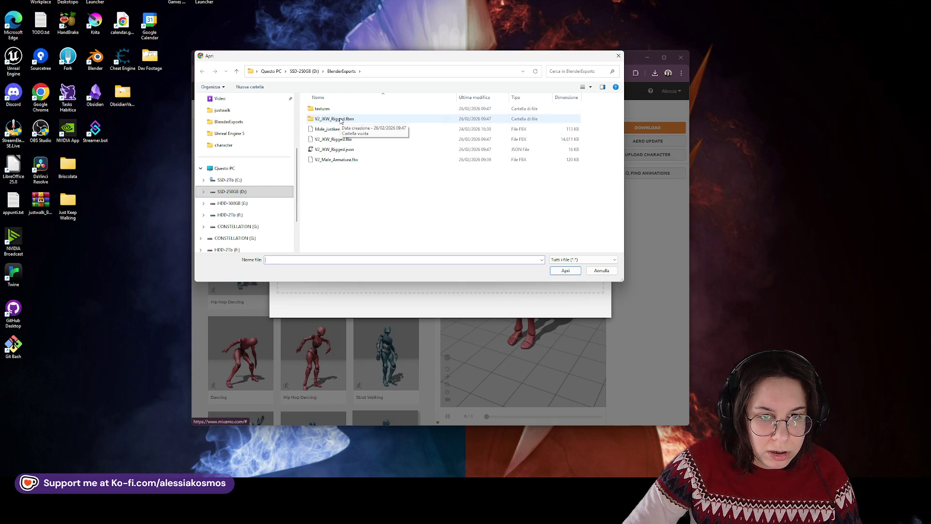
{"action": "double_click", "coordinate": [341, 120]}
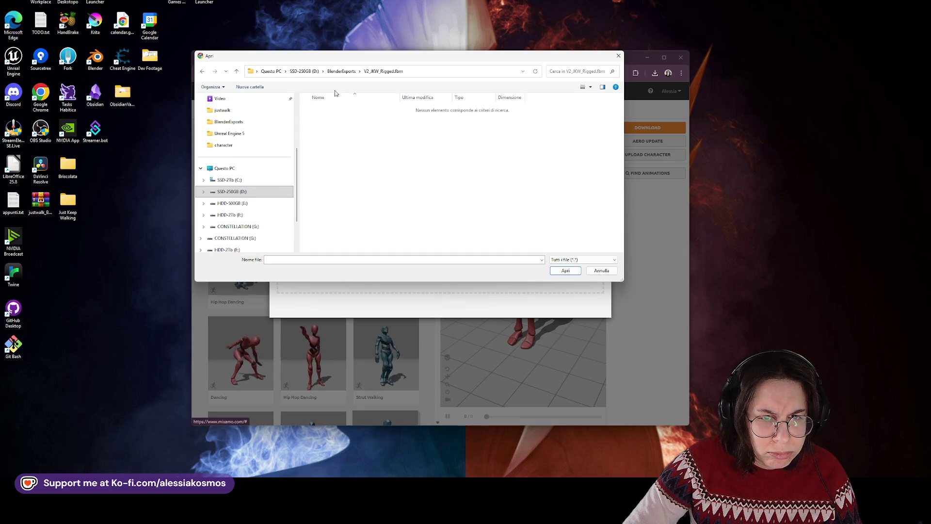
{"action": "left_click", "coordinate": [338, 72]}
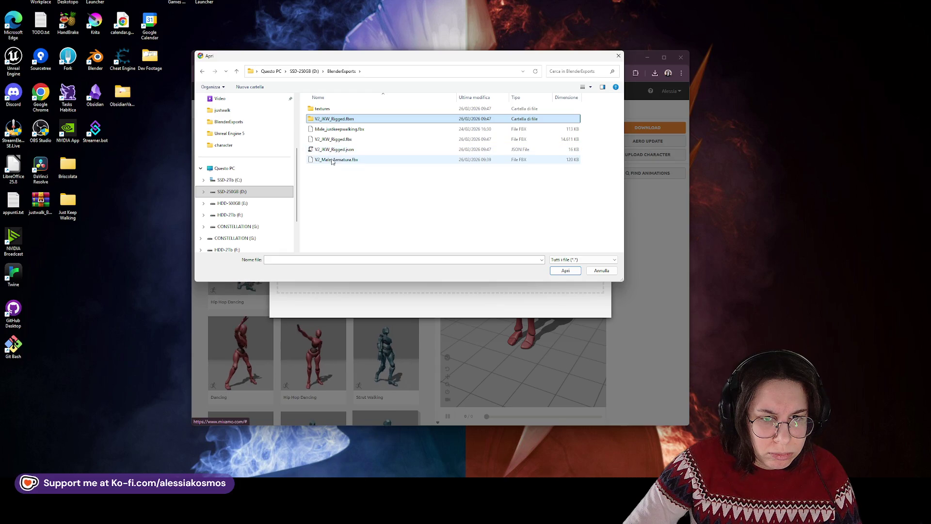
{"action": "double_click", "coordinate": [338, 139]}
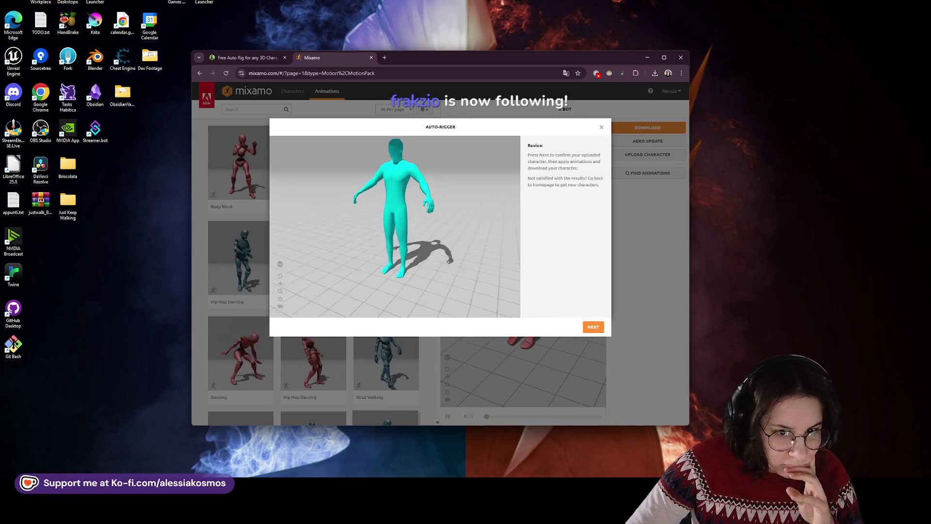
- Inspect the auto-rigged character and accept it
{"action": "mouse_move", "coordinate": [361, 193]}
{"action": "left_mouse_down"}
{"action": "mouse_move", "coordinate": [451, 236]}
{"action": "mouse_move", "coordinate": [339, 228]}
{"action": "mouse_move", "coordinate": [448, 222]}
{"action": "mouse_move", "coordinate": [319, 232]}
{"action": "mouse_move", "coordinate": [437, 233]}
{"action": "left_mouse_up"}
{"action": "left_click", "coordinate": [592, 327]}
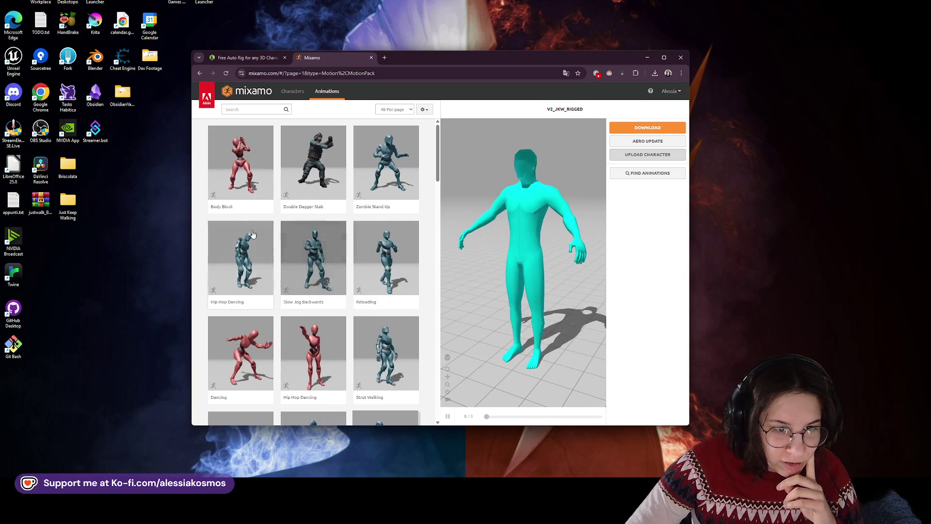
{"action": "scroll", "coordinate": [331, 263], "scroll_direction": "down", "scroll_amount": 10}
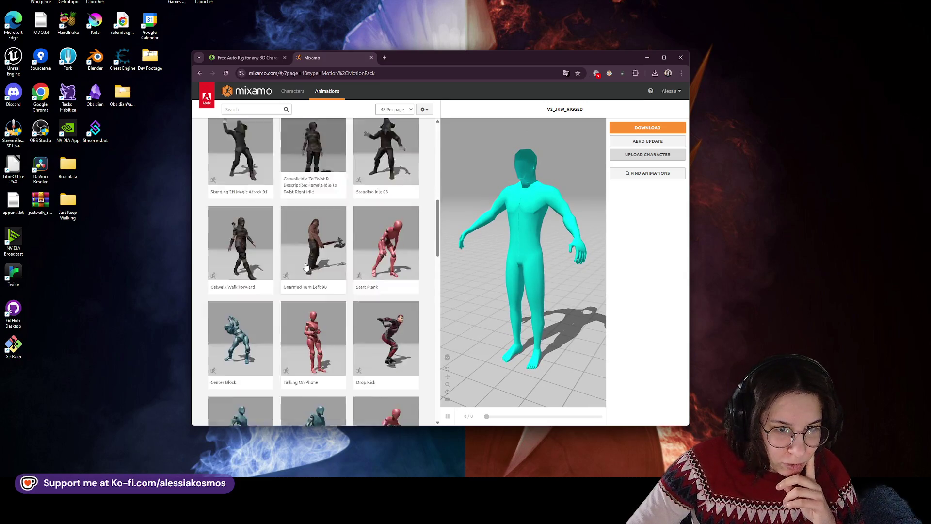
{"action": "scroll", "coordinate": [330, 262], "scroll_direction": "up", "scroll_amount": 1}
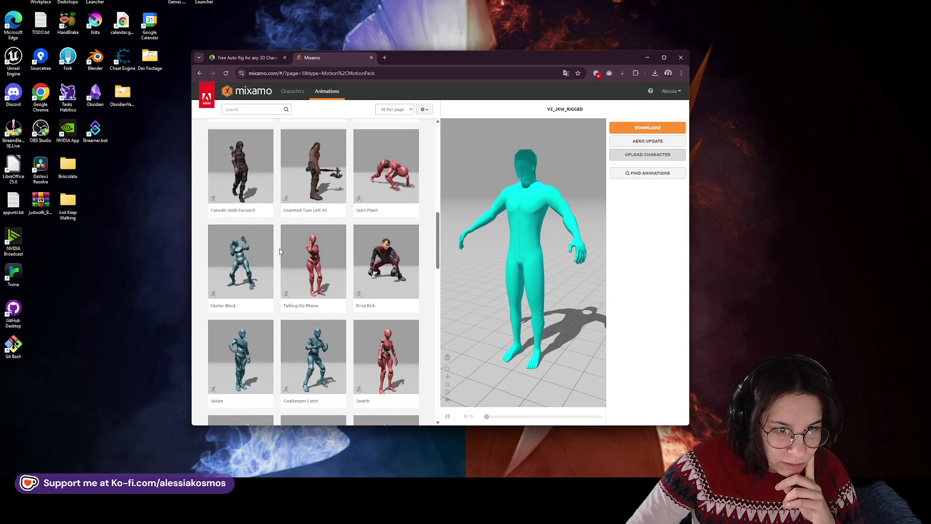
- Search animations for 'run' and apply the Run animation to the character
{"action": "left_click", "coordinate": [250, 108]}
{"action": "type", "text": "run"}
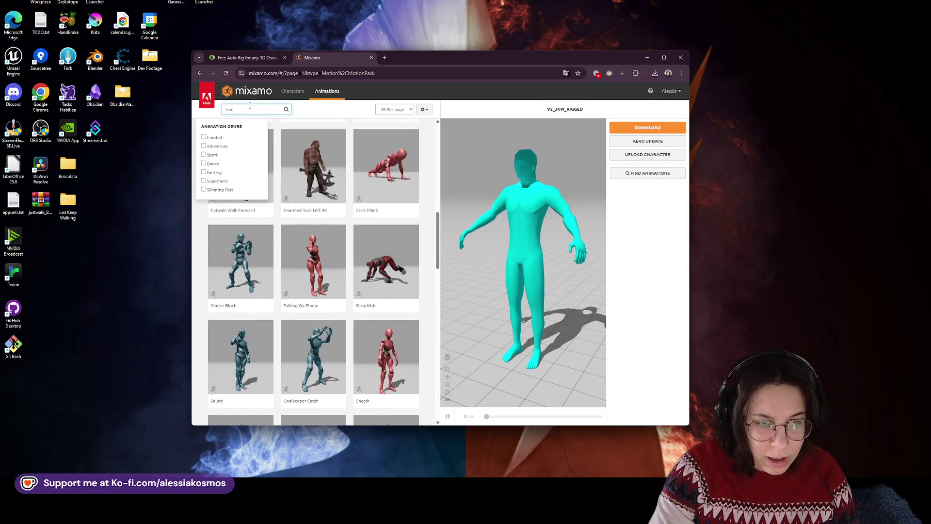
{"action": "key", "text": "Return"}
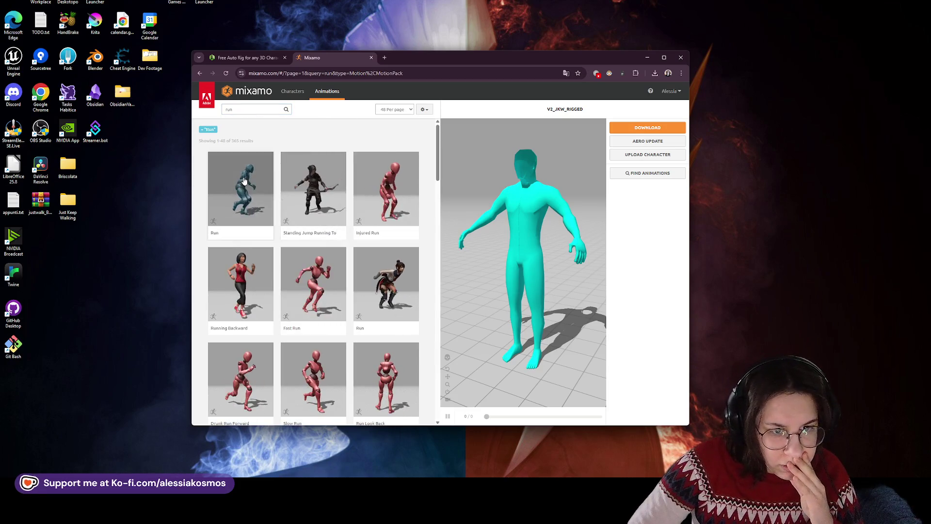
{"action": "left_click", "coordinate": [245, 181]}
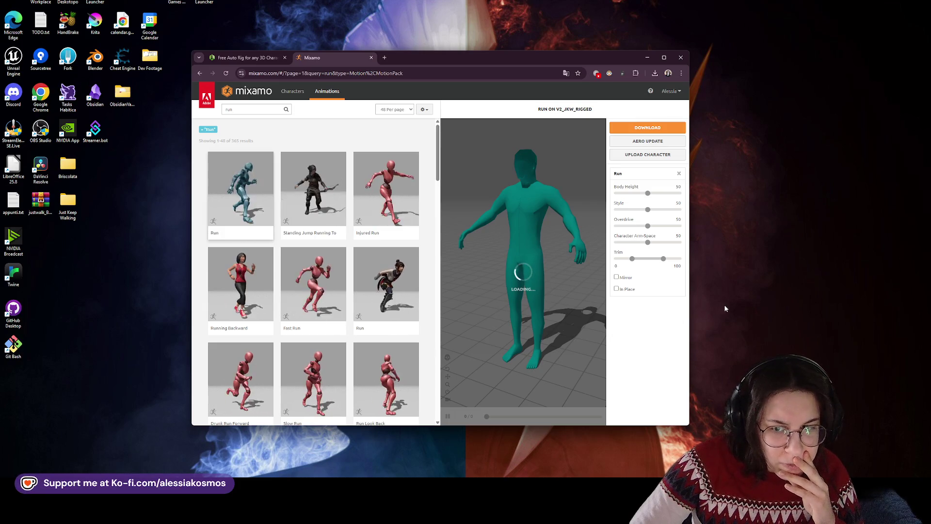
- Widen and reposition the browser window so animations show in four columns
{"action": "left_click_drag", "start_coordinate": [687, 303], "coordinate": [779, 303]}
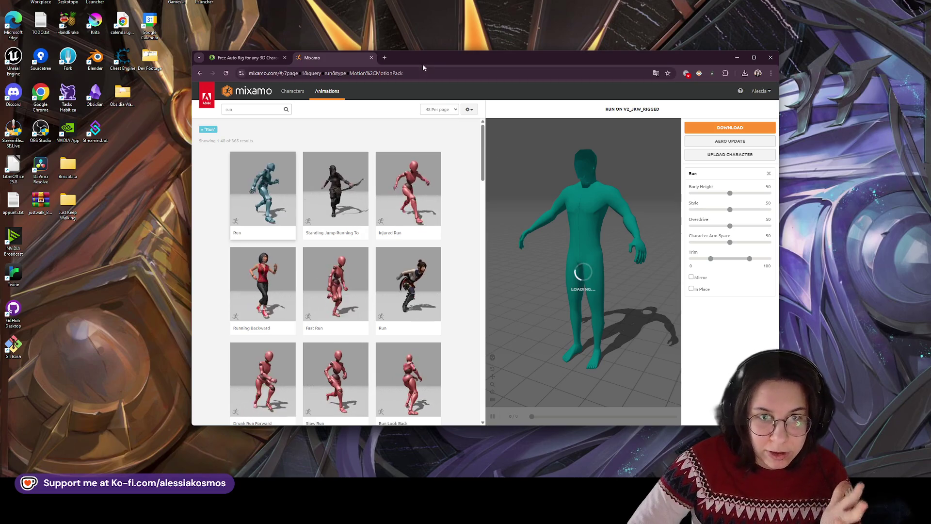
{"action": "left_click_drag", "start_coordinate": [423, 63], "coordinate": [402, 37]}
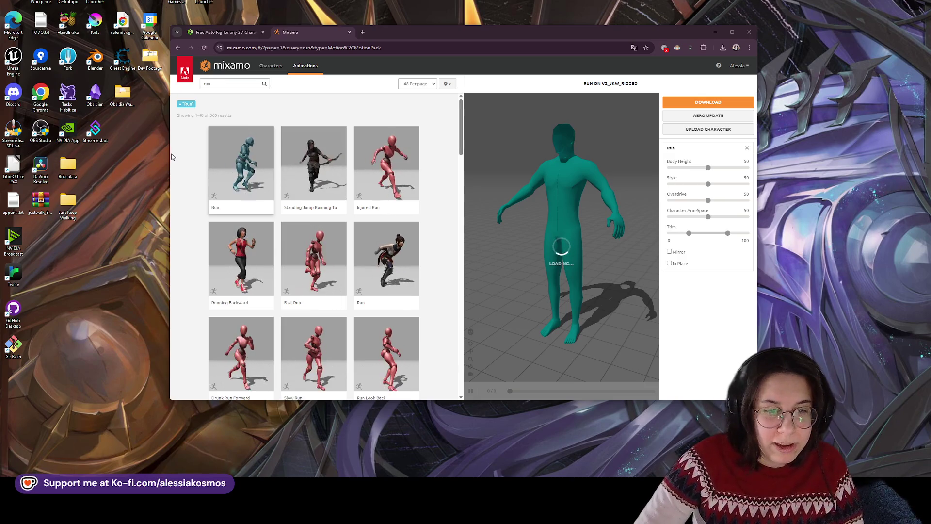
{"action": "left_click_drag", "start_coordinate": [170, 150], "coordinate": [140, 152]}
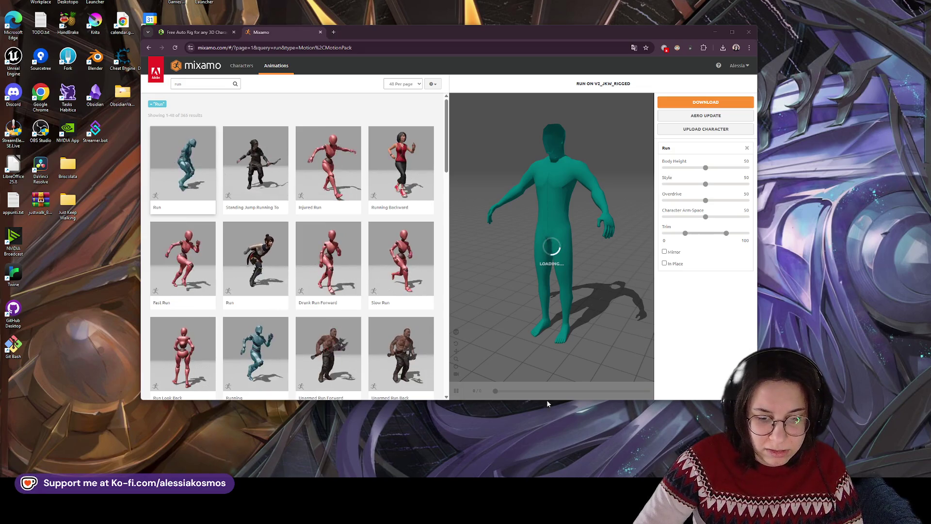
- Scroll the Mixamo animation list down and back up while the Run preview loads
{"action": "left_click", "coordinate": [557, 249]}
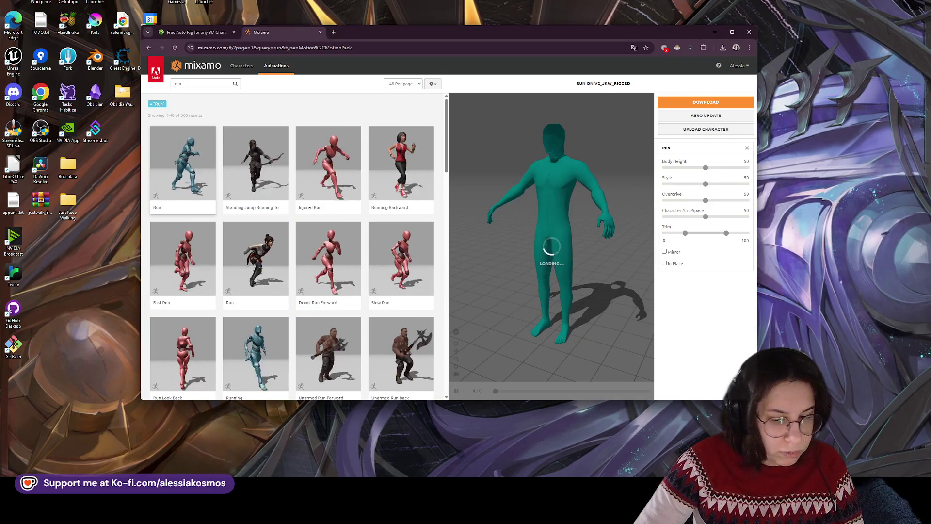
{"action": "left_click", "coordinate": [419, 465]}
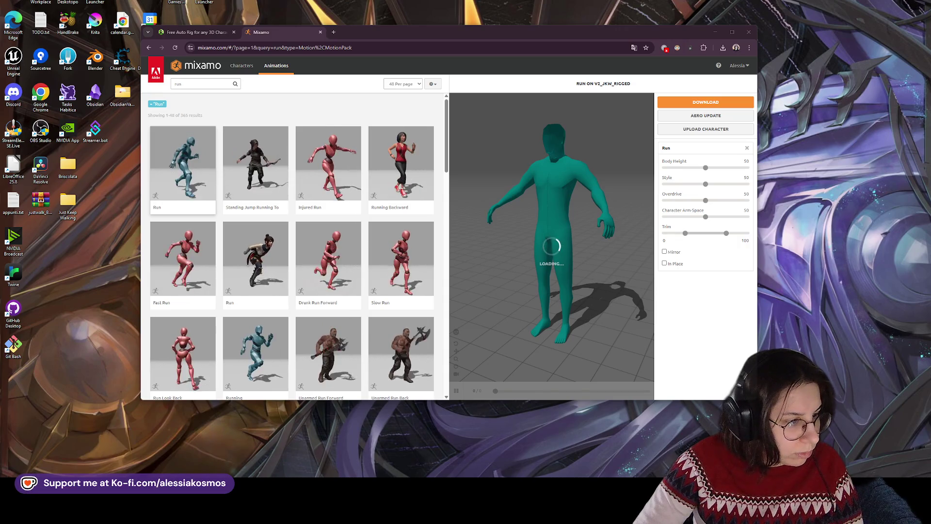
{"action": "scroll", "coordinate": [379, 281], "scroll_direction": "down", "scroll_amount": 3}
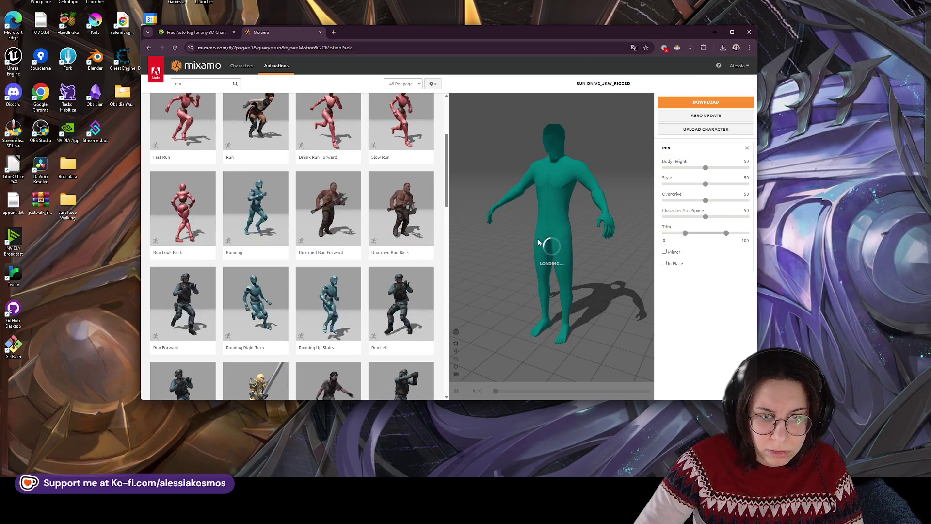
{"action": "scroll", "coordinate": [417, 244], "scroll_direction": "up", "scroll_amount": 3}
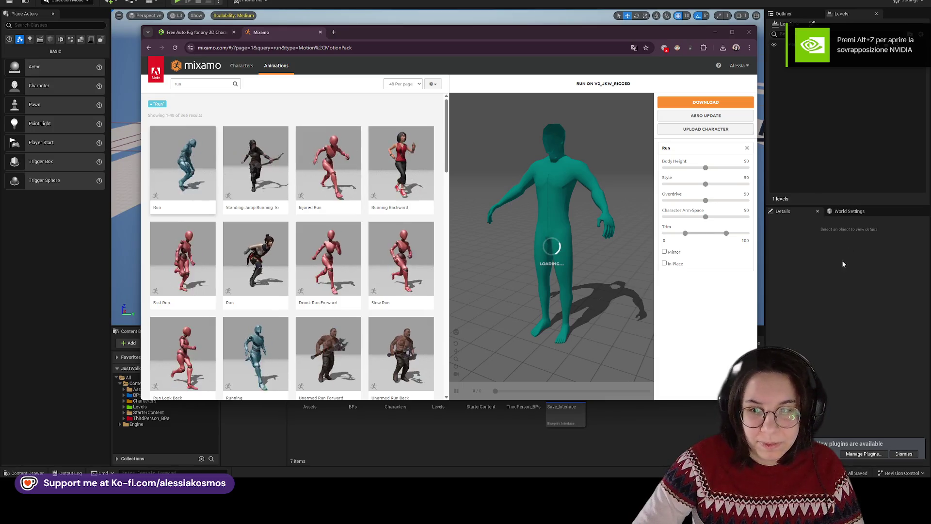
- Minimise Mixamo and browse the Characters > Adventurer folder in the Content Browser
{"action": "left_click", "coordinate": [713, 32]}
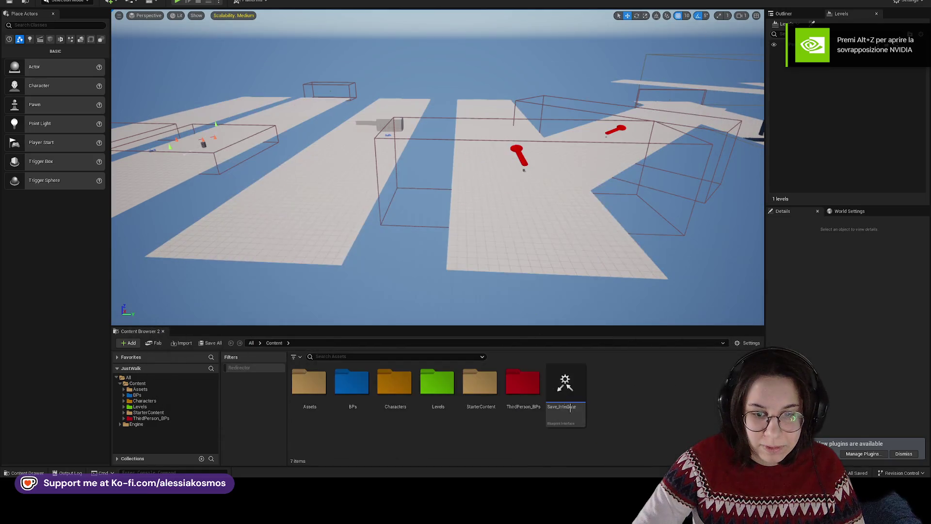
{"action": "double_click", "coordinate": [402, 394]}
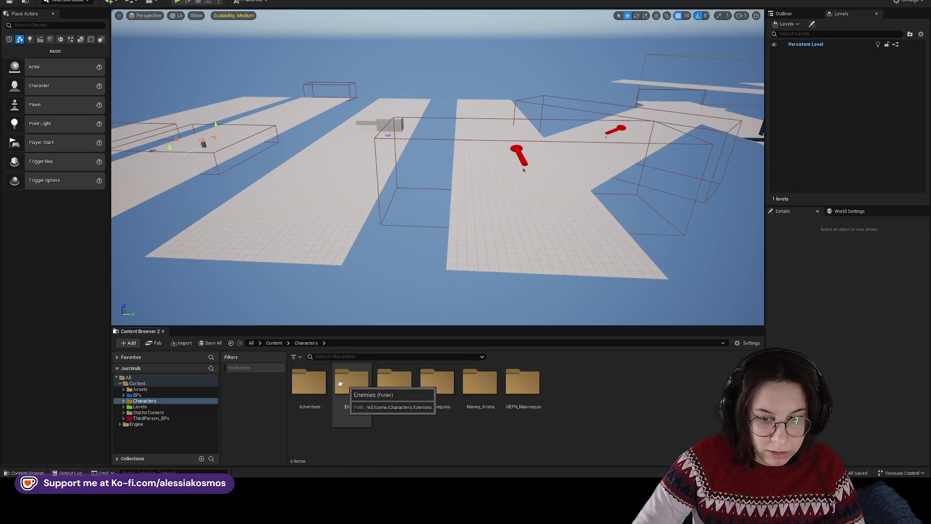
{"action": "double_click", "coordinate": [311, 381]}
{"action": "scroll", "coordinate": [484, 404], "scroll_direction": "down", "scroll_amount": 2}
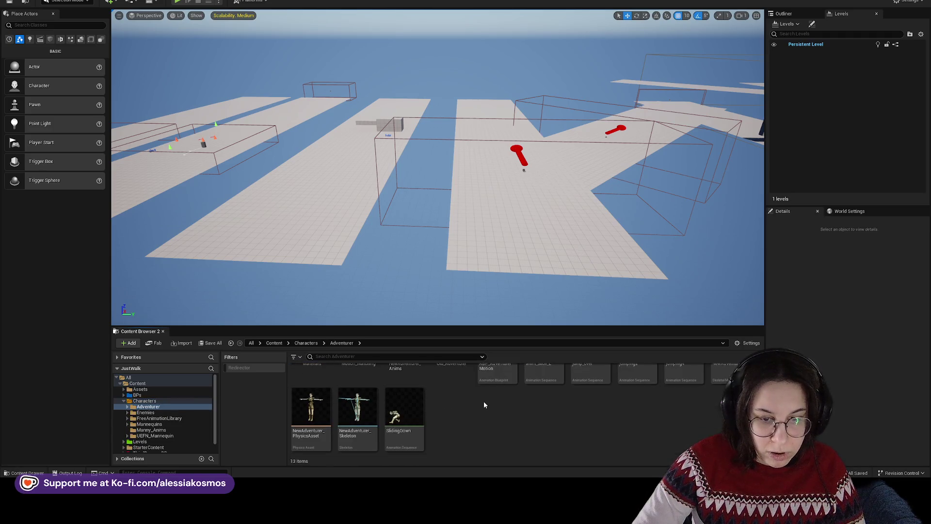
{"action": "mouse_move", "coordinate": [643, 514]}
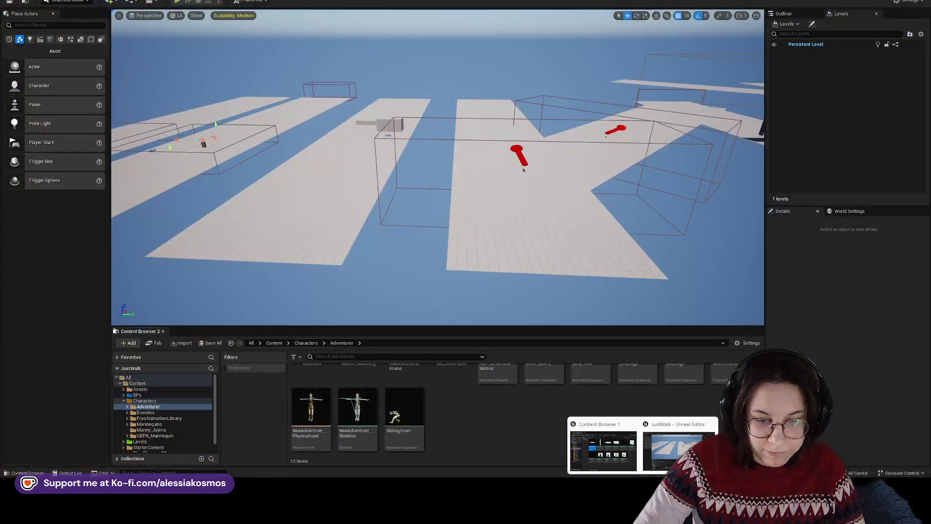
{"action": "mouse_move", "coordinate": [610, 514]}
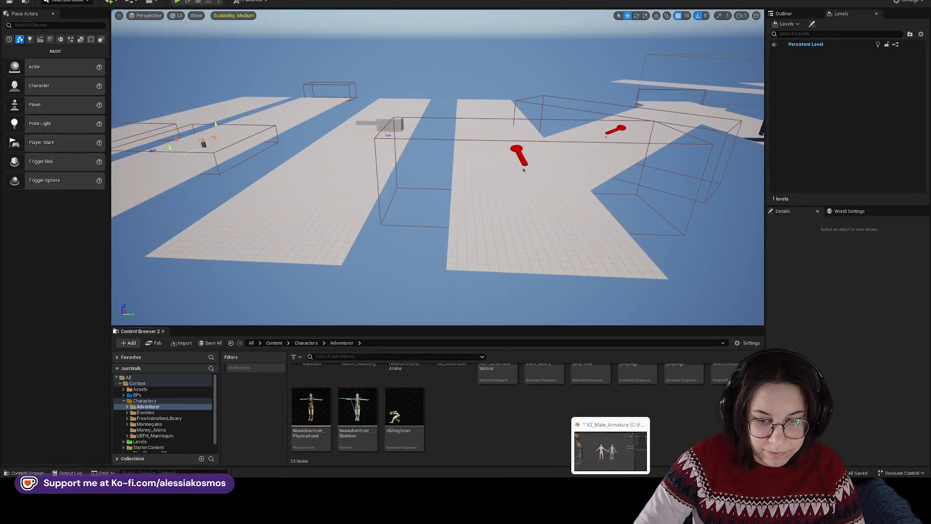
{"action": "left_click", "coordinate": [578, 514]}
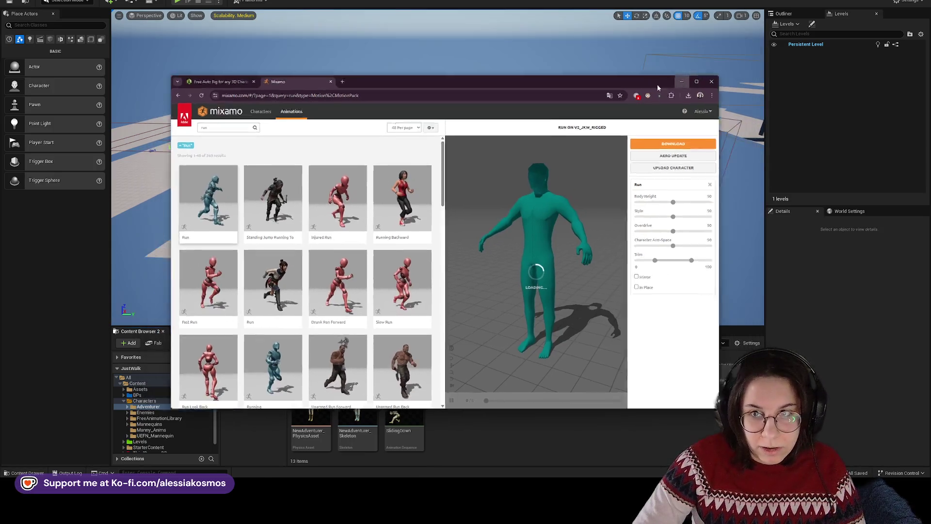
{"action": "left_click", "coordinate": [715, 32]}
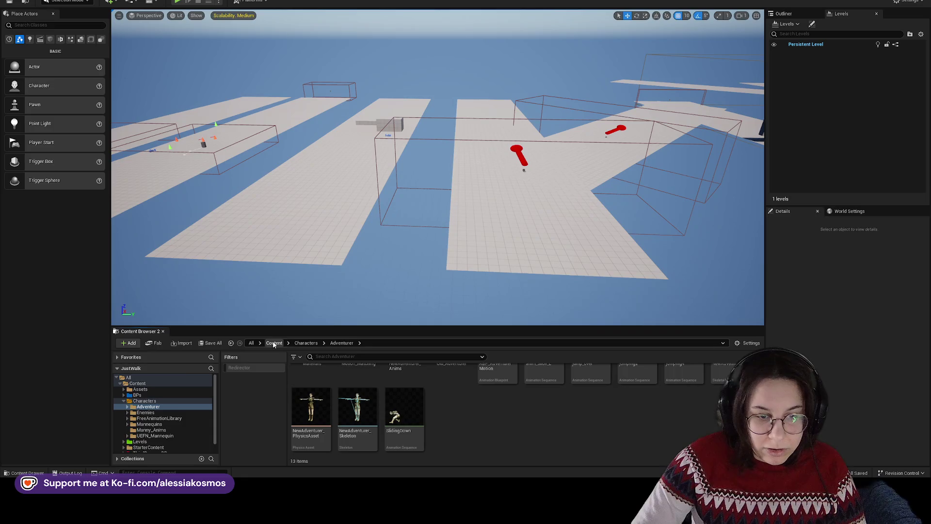
- Navigate to Content > Levels > Gyms > Mockup and open the Mockup_Gym level
{"action": "left_click", "coordinate": [274, 342]}
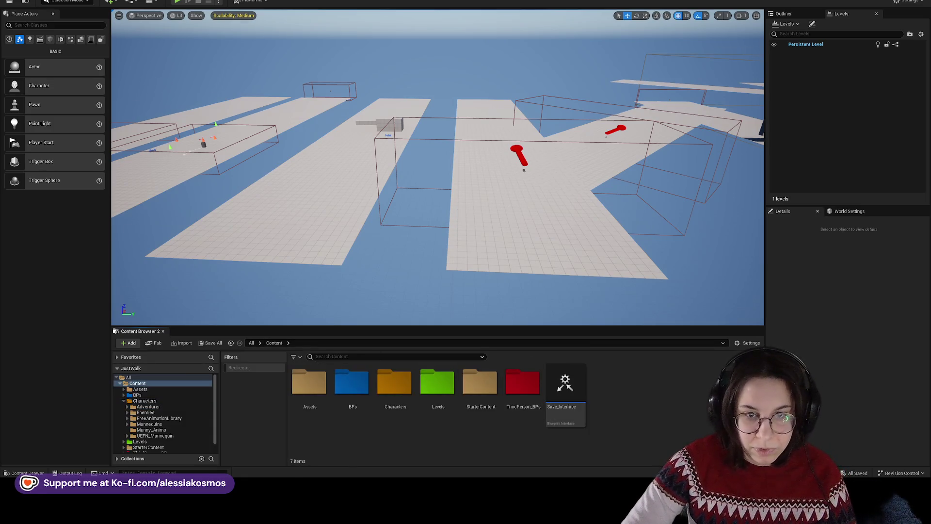
{"action": "left_click_drag", "start_coordinate": [437, 194], "coordinate": [397, 238]}
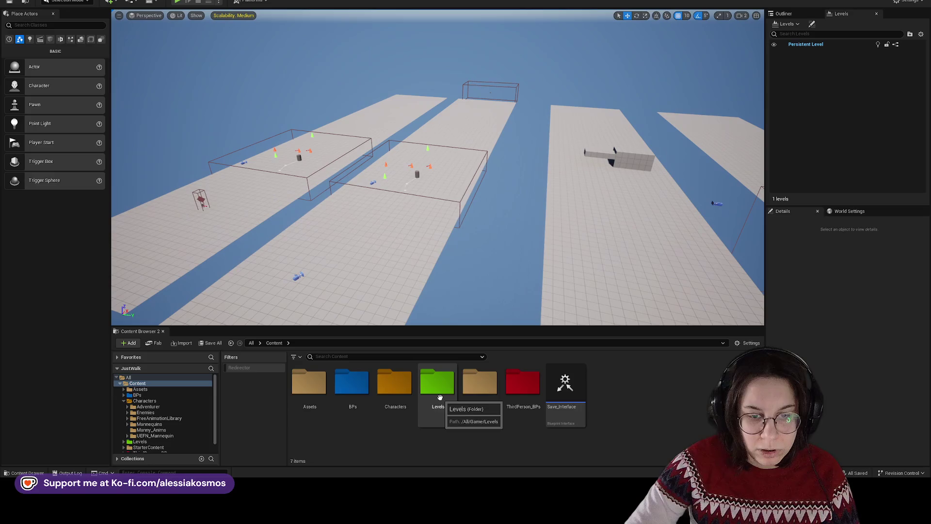
{"action": "double_click", "coordinate": [439, 397]}
{"action": "double_click", "coordinate": [362, 382]}
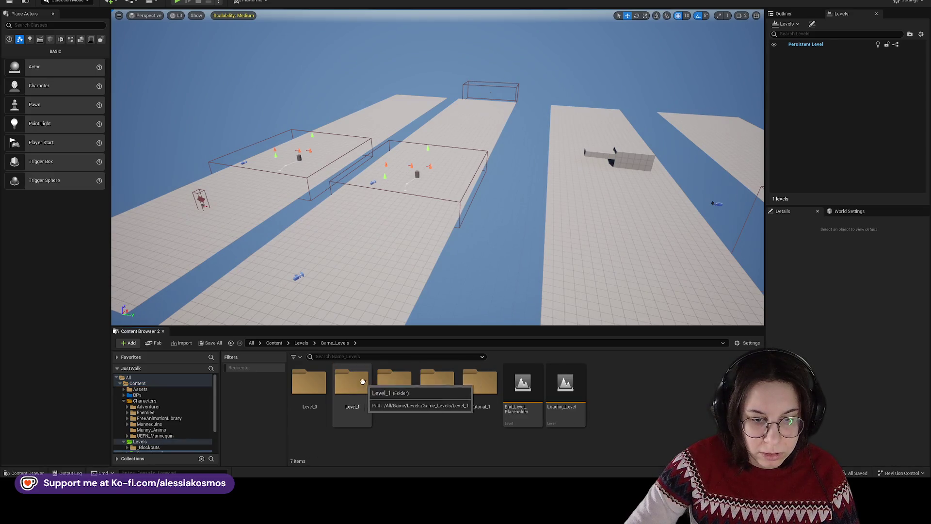
{"action": "left_click", "coordinate": [302, 343]}
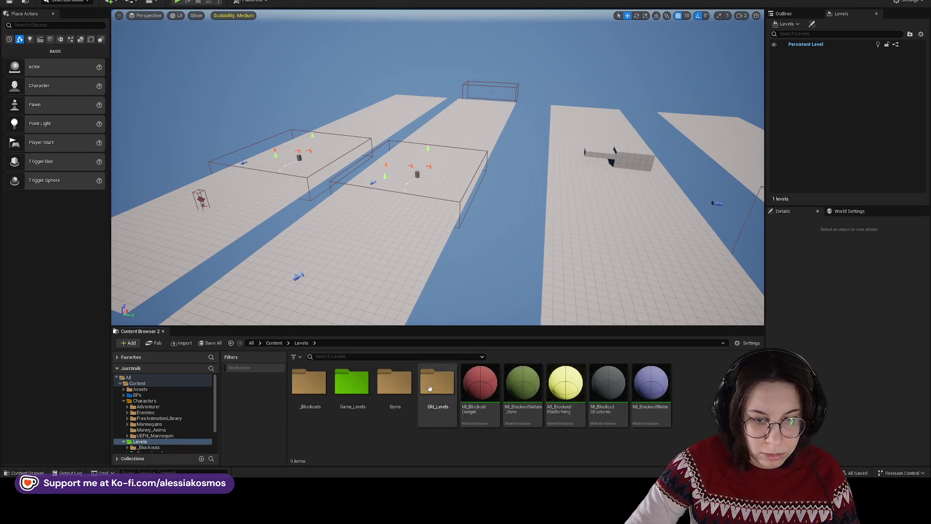
{"action": "double_click", "coordinate": [394, 383]}
{"action": "left_click", "coordinate": [352, 384]}
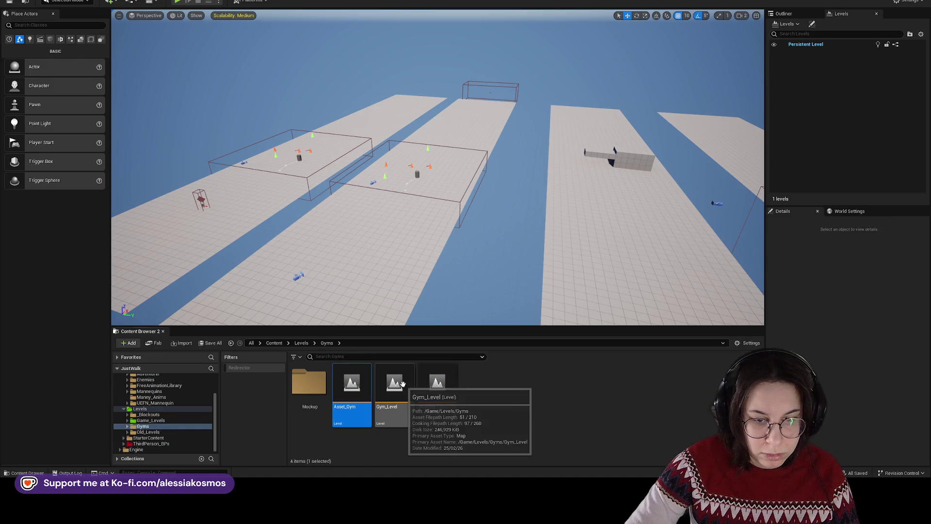
{"action": "left_click", "coordinate": [436, 384]}
{"action": "double_click", "coordinate": [309, 383]}
{"action": "left_click", "coordinate": [343, 377]}
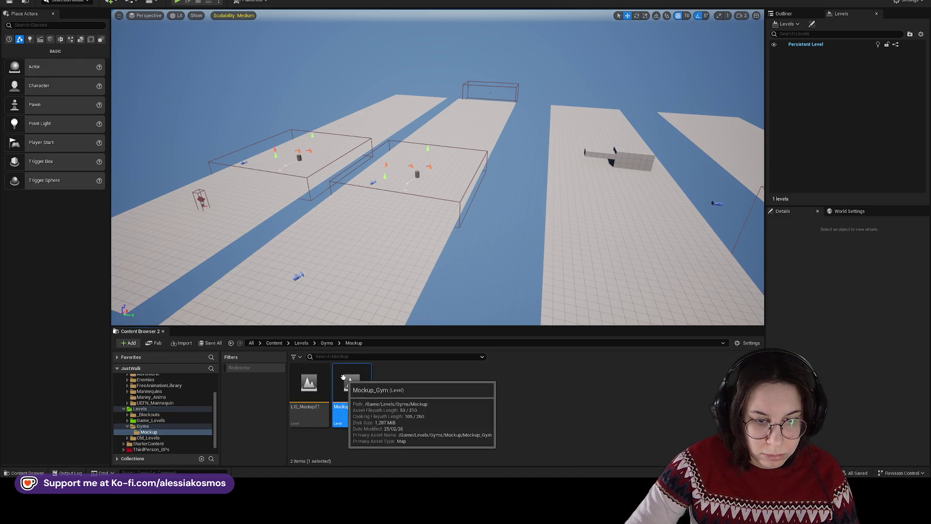
{"action": "double_click", "coordinate": [343, 378]}
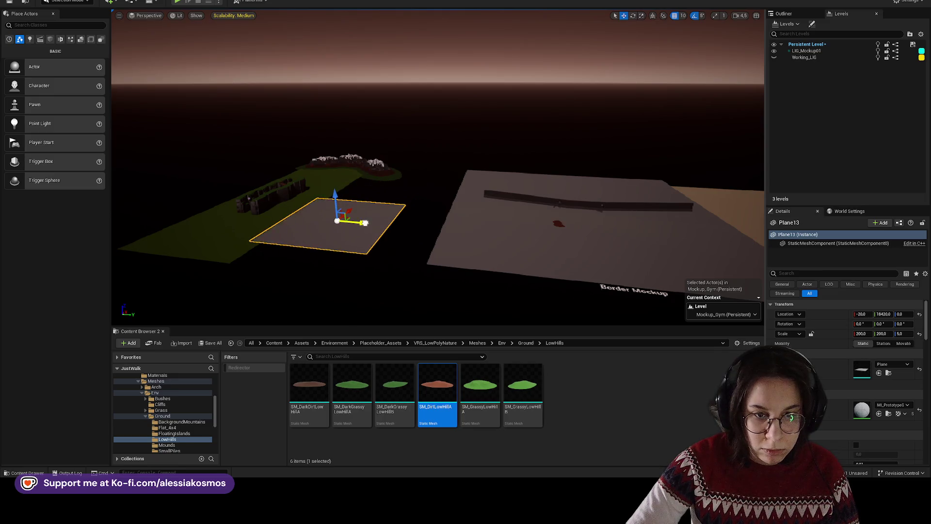
- Slide Plane13 into place and move the small red dirt hills onto it
{"action": "left_click_drag", "start_coordinate": [365, 223], "coordinate": [394, 224]}
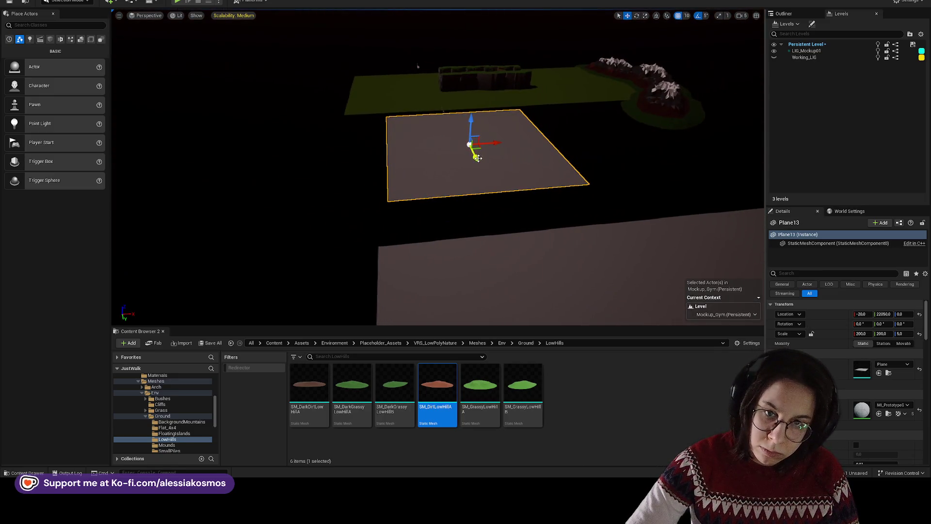
{"action": "mouse_move", "coordinate": [476, 157]}
{"action": "left_mouse_down"}
{"action": "mouse_move", "coordinate": [480, 173]}
{"action": "mouse_move", "coordinate": [494, 158]}
{"action": "left_mouse_up"}
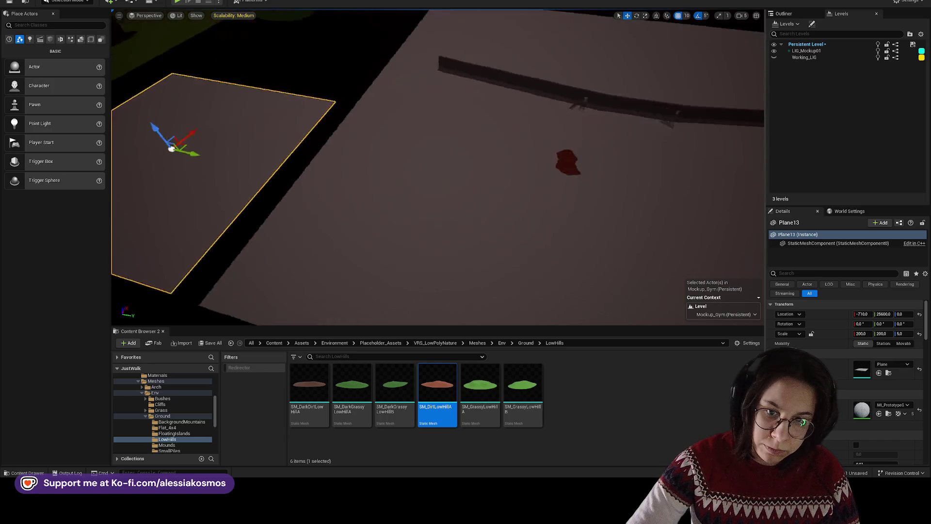
{"action": "left_click", "coordinate": [582, 147]}
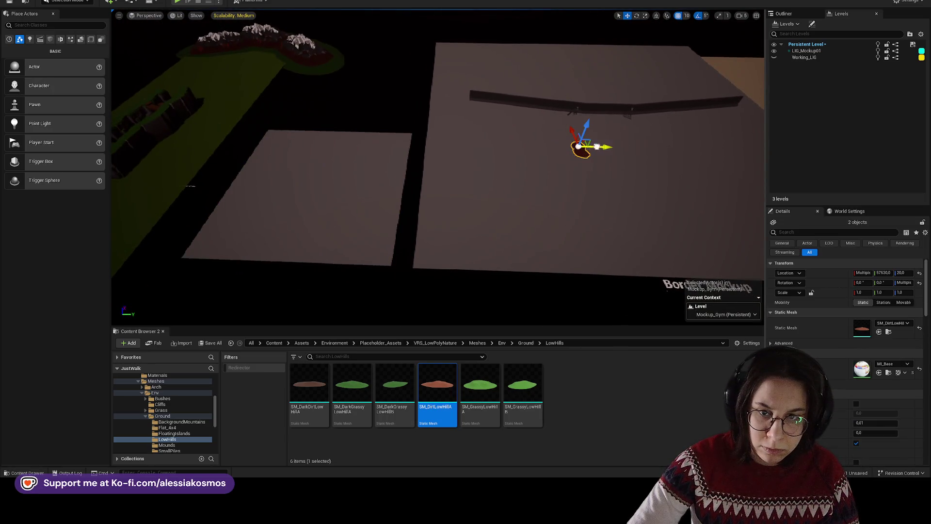
{"action": "left_click_drag", "start_coordinate": [597, 147], "coordinate": [370, 146]}
- Select two SM_DirtLowHillA hills and scale them up uniformly
{"action": "mouse_move", "coordinate": [326, 172]}
{"action": "left_mouse_down"}
{"action": "mouse_move", "coordinate": [320, 160]}
{"action": "mouse_move", "coordinate": [327, 172]}
{"action": "left_mouse_up"}
{"action": "left_click", "coordinate": [326, 172]}
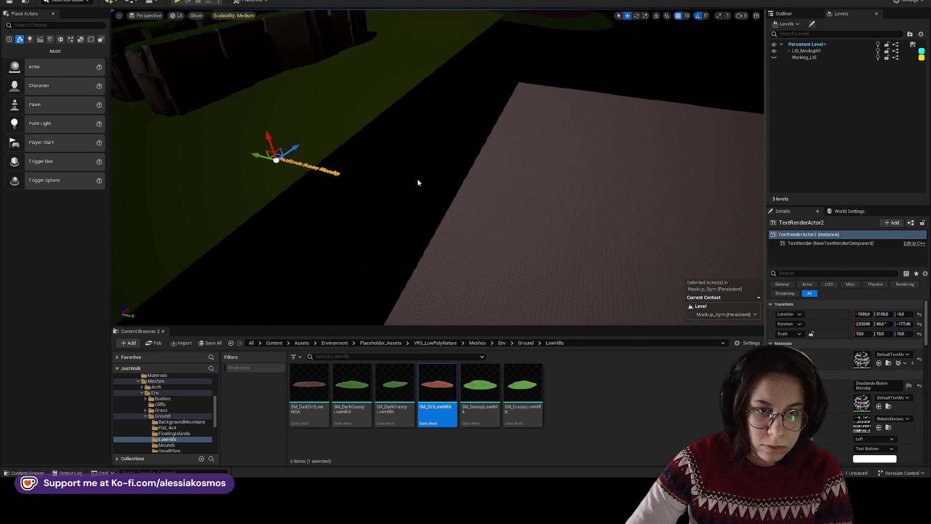
{"action": "key", "text": "ctrl+z"}
{"action": "key", "text": "f"}
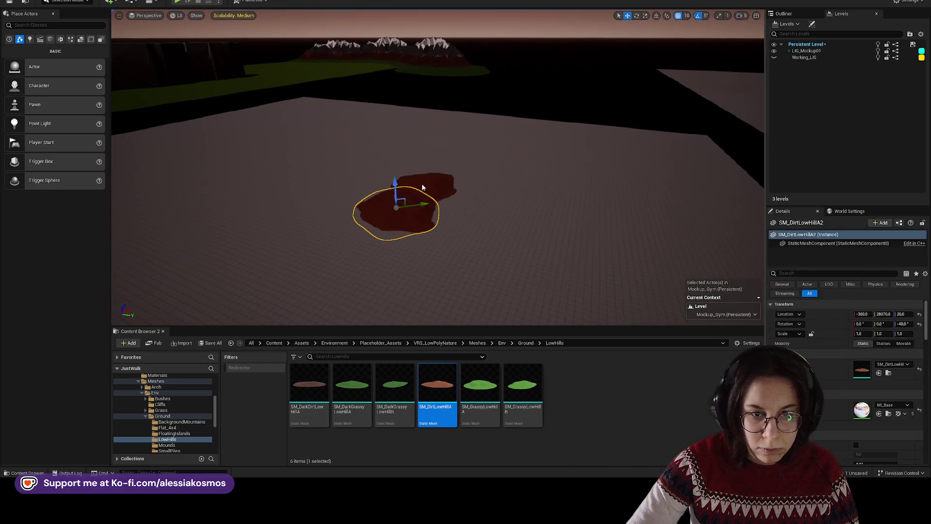
{"action": "left_click", "coordinate": [421, 187], "text": "ctrl"}
{"action": "key", "text": "f"}
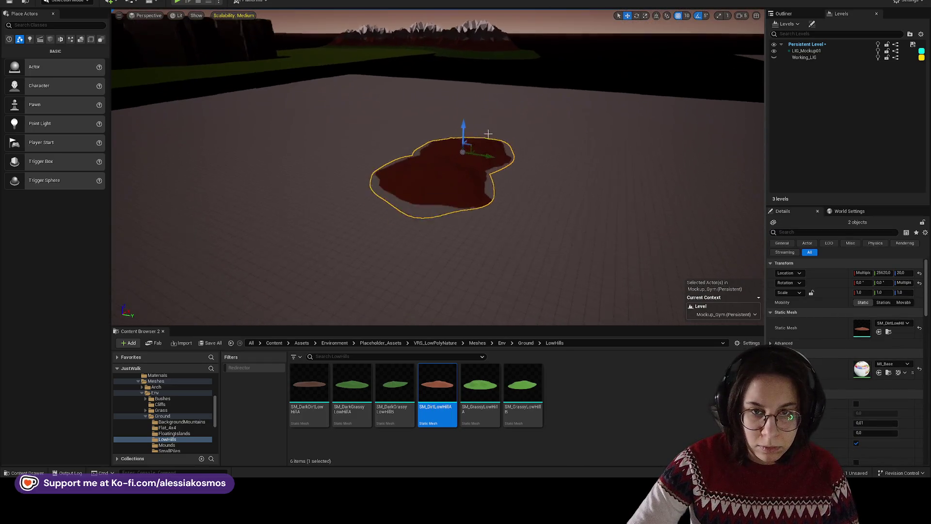
{"action": "key", "text": "r"}
{"action": "mouse_move", "coordinate": [452, 141]}
{"action": "left_mouse_down"}
{"action": "mouse_move", "coordinate": [504, 150]}
{"action": "mouse_move", "coordinate": [485, 165]}
{"action": "mouse_move", "coordinate": [514, 170]}
{"action": "left_mouse_up"}
{"action": "key", "text": "ctrl+z"}
{"action": "key", "text": "f"}
{"action": "key", "text": "w"}
- Enlarge one dirt hill to about 3.17 scale and raise it
{"action": "scroll", "coordinate": [568, 209], "scroll_direction": "down", "scroll_amount": 5}
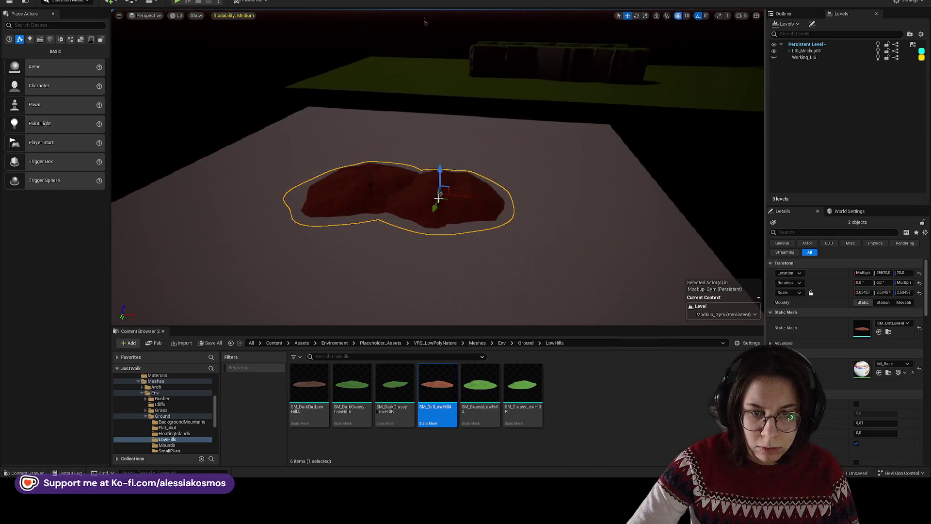
{"action": "key", "text": "f"}
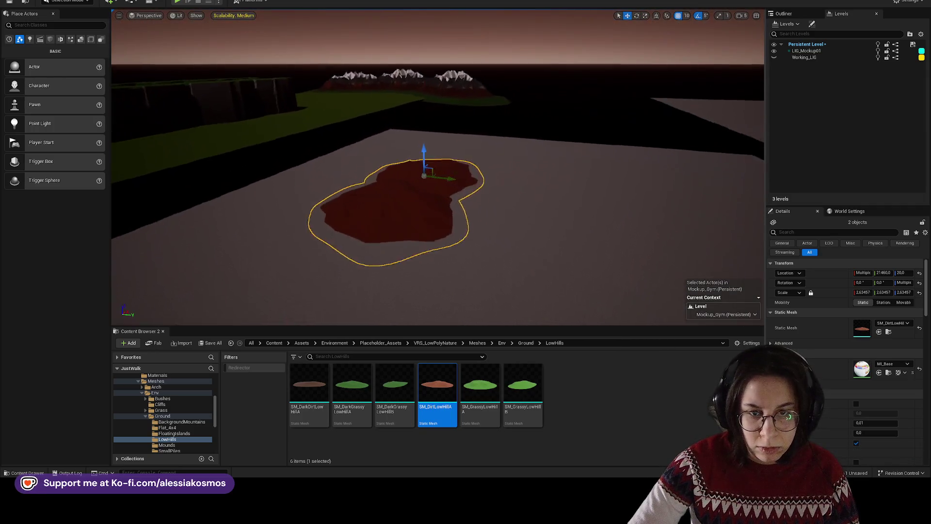
{"action": "key", "text": "r"}
{"action": "mouse_move", "coordinate": [416, 160]}
{"action": "left_mouse_down"}
{"action": "mouse_move", "coordinate": [415, 150]}
{"action": "mouse_move", "coordinate": [293, 208]}
{"action": "mouse_move", "coordinate": [439, 187]}
{"action": "mouse_move", "coordinate": [473, 193]}
{"action": "mouse_move", "coordinate": [484, 189]}
{"action": "mouse_move", "coordinate": [473, 169]}
{"action": "left_mouse_up"}
{"action": "key", "text": "w"}
- Duplicate and rotate the hill copies to form a curving dirt patch
{"action": "key", "text": "e"}
{"action": "key", "text": "w"}
{"action": "scroll", "coordinate": [473, 168], "scroll_direction": "down", "scroll_amount": 5}
{"action": "scroll", "coordinate": [472, 169], "scroll_direction": "up", "scroll_amount": 8}
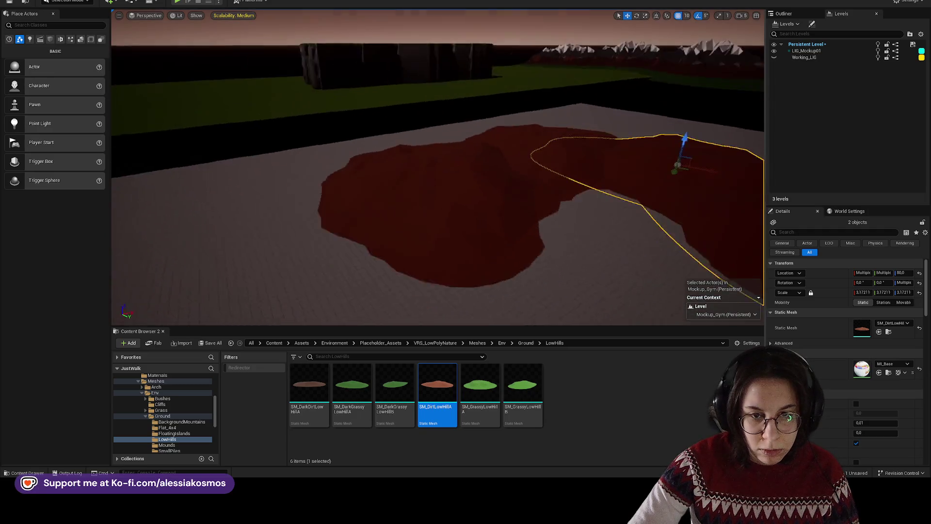
{"action": "scroll", "coordinate": [490, 193], "scroll_direction": "down", "scroll_amount": 5}
{"action": "left_click", "coordinate": [490, 193]}
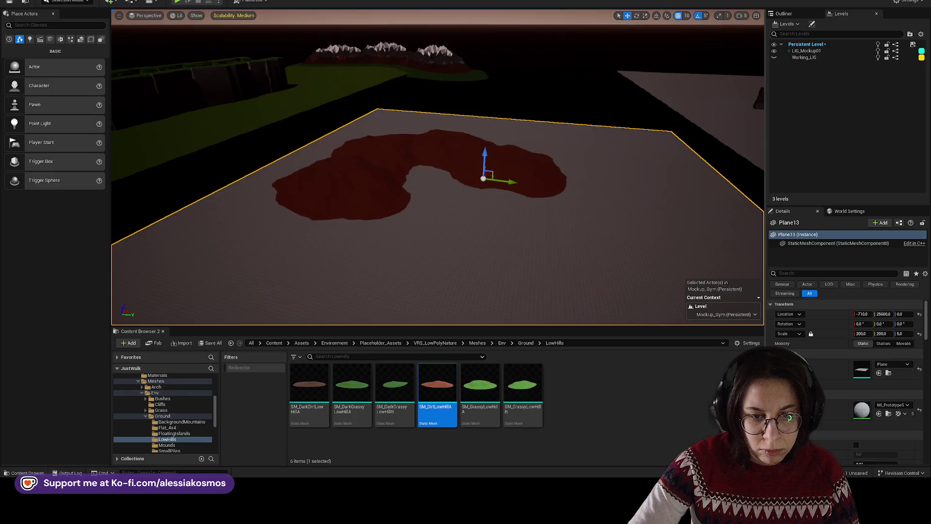
{"action": "scroll", "coordinate": [491, 193], "scroll_direction": "up", "scroll_amount": 2}
{"action": "scroll", "coordinate": [501, 155], "scroll_direction": "down", "scroll_amount": 3}
{"action": "left_click", "coordinate": [413, 307]}
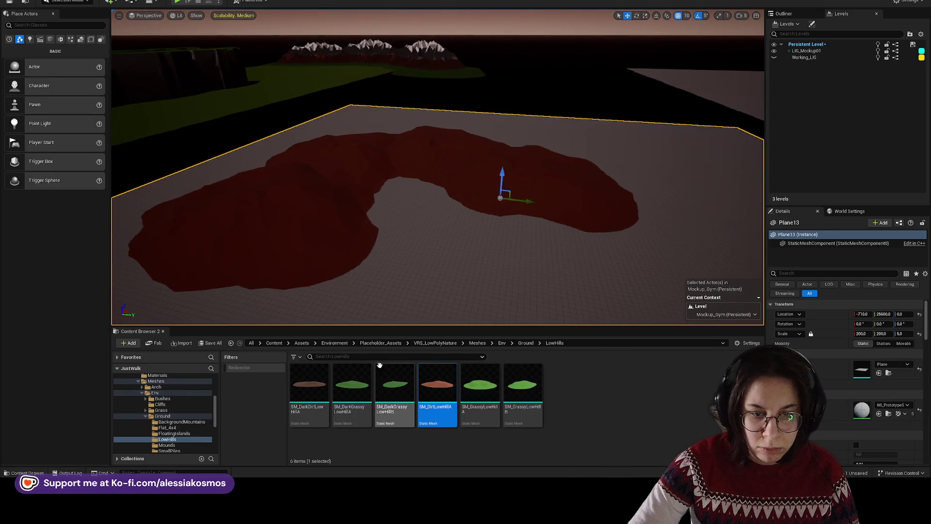
- Open Asset_Gym from Content > Levels > Gyms, saving Mockup_Gym first
{"action": "left_click", "coordinate": [335, 342]}
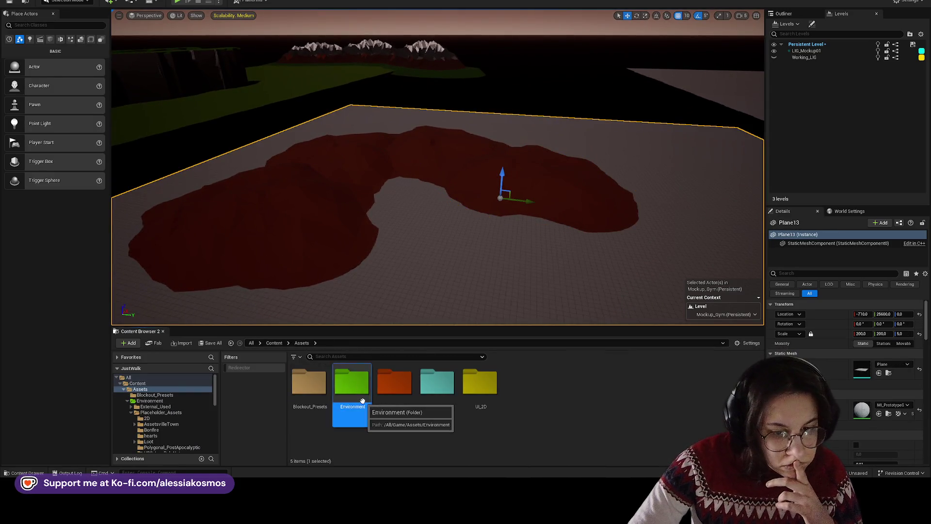
{"action": "left_click", "coordinate": [274, 343]}
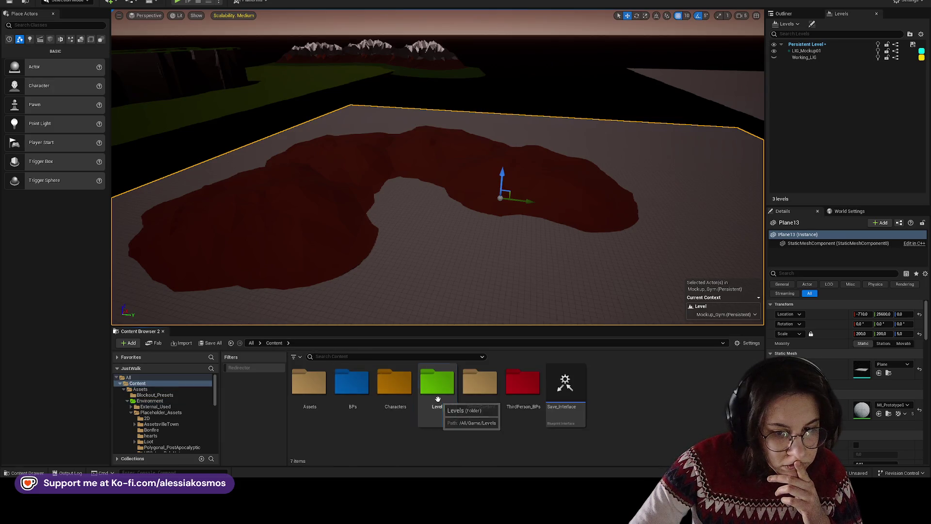
{"action": "double_click", "coordinate": [436, 383]}
{"action": "double_click", "coordinate": [388, 385]}
{"action": "left_click", "coordinate": [379, 388]}
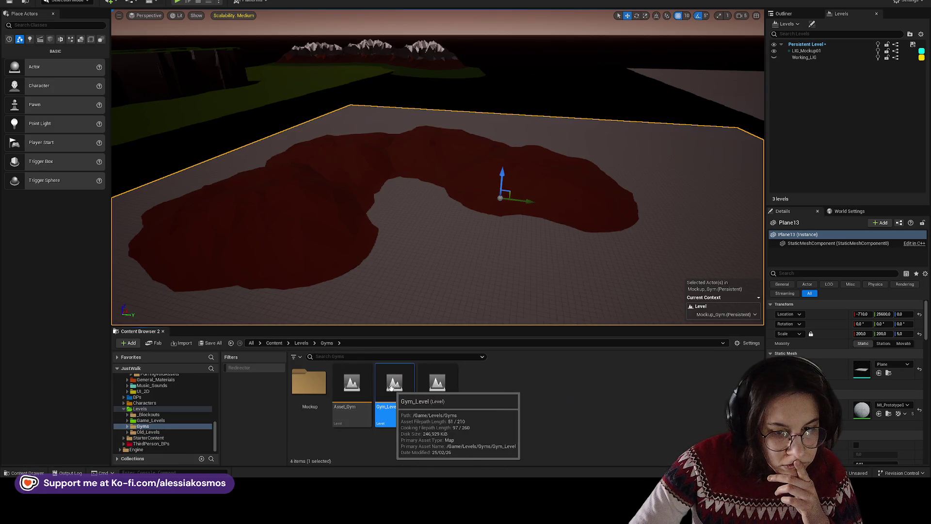
{"action": "double_click", "coordinate": [352, 386]}
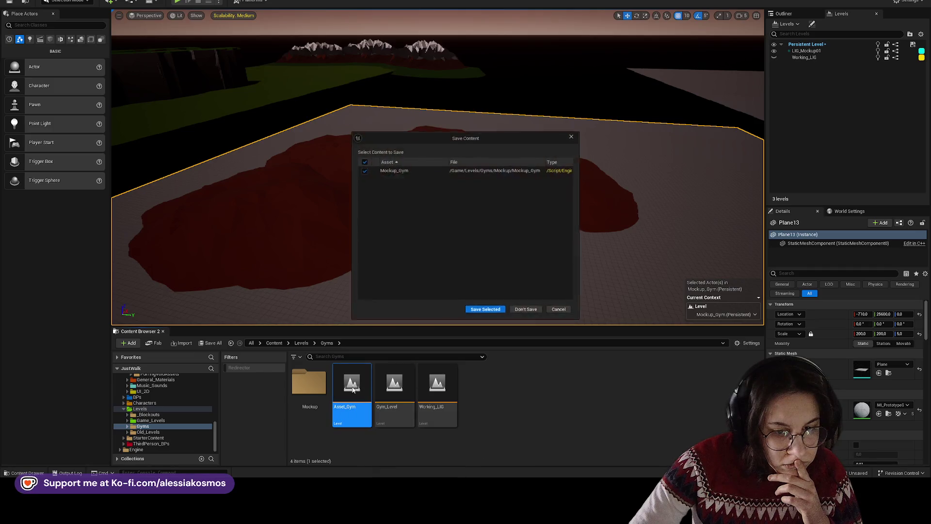
{"action": "left_click", "coordinate": [487, 313]}
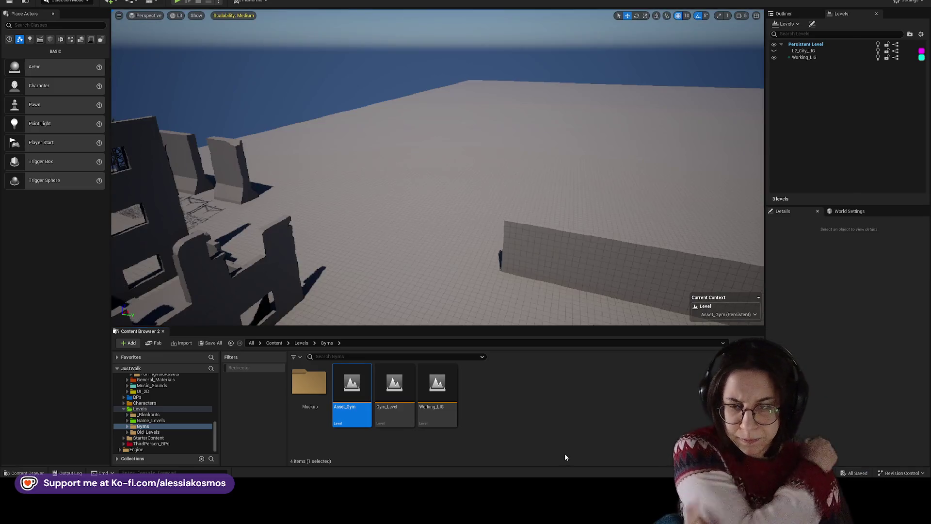
- Locate the withered tree's mesh asset from the Asset_Gym viewport
{"action": "mouse_move", "coordinate": [514, 310]}
{"action": "left_mouse_down"}
{"action": "mouse_move", "coordinate": [485, 291]}
{"action": "mouse_move", "coordinate": [436, 291]}
{"action": "mouse_move", "coordinate": [436, 310]}
{"action": "mouse_move", "coordinate": [407, 274]}
{"action": "mouse_move", "coordinate": [350, 276]}
{"action": "left_mouse_up"}
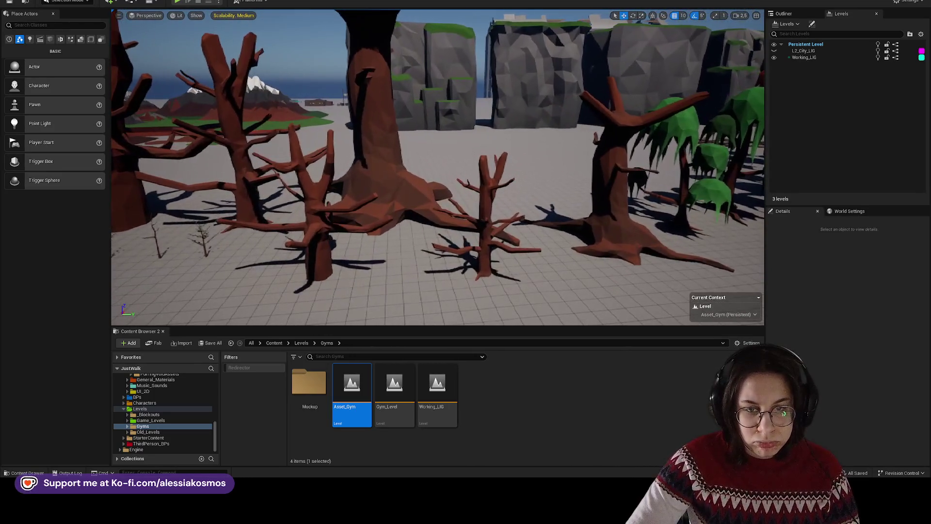
{"action": "right_click", "coordinate": [490, 208]}
{"action": "left_click", "coordinate": [514, 236]}
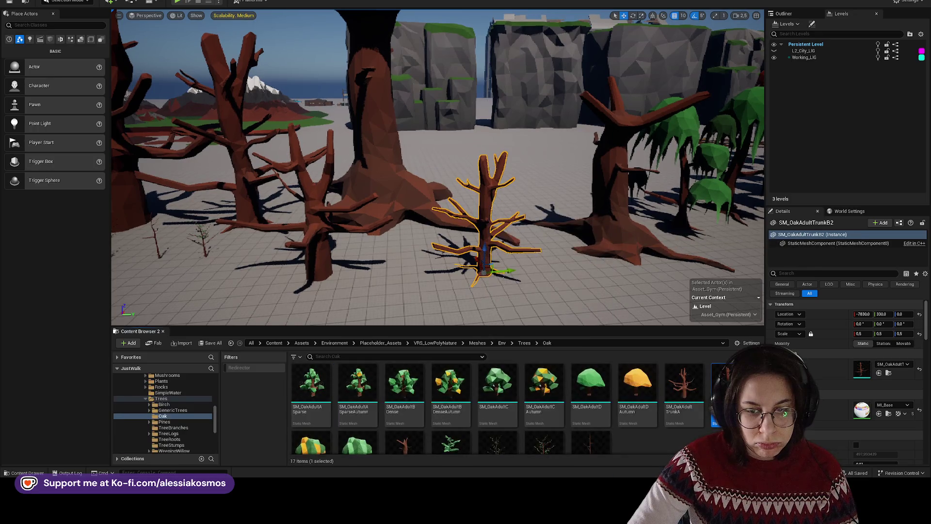
{"action": "mouse_move", "coordinate": [514, 236]}
{"action": "left_mouse_down"}
{"action": "mouse_move", "coordinate": [505, 235]}
{"action": "mouse_move", "coordinate": [510, 274]}
{"action": "mouse_move", "coordinate": [507, 235]}
{"action": "mouse_move", "coordinate": [509, 264]}
{"action": "left_mouse_up"}
{"action": "mouse_move", "coordinate": [500, 190]}
{"action": "left_mouse_down"}
{"action": "mouse_move", "coordinate": [492, 190]}
{"action": "mouse_move", "coordinate": [514, 218]}
{"action": "mouse_move", "coordinate": [500, 226]}
{"action": "left_mouse_up"}
{"action": "right_click", "coordinate": [492, 190]}
{"action": "left_click", "coordinate": [518, 211]}
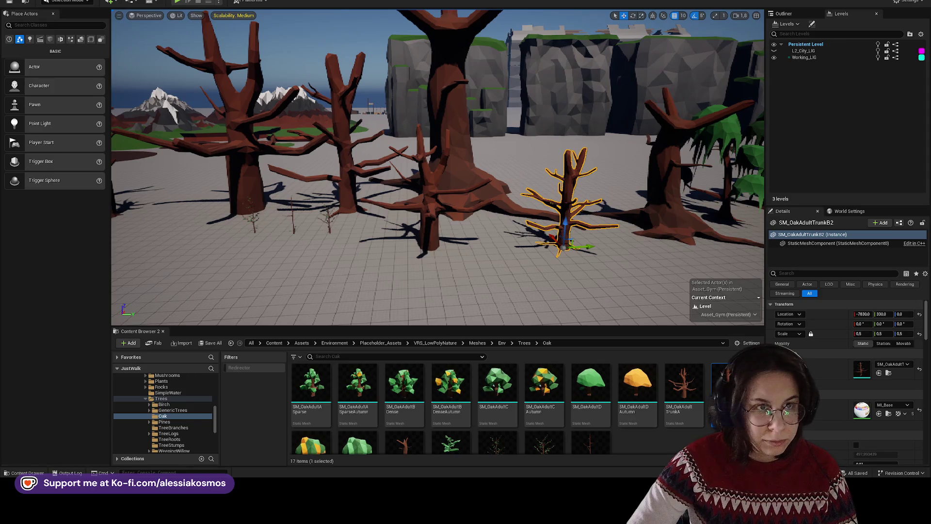
- Add a second Content Browser panel and dock it beside the first
{"action": "left_click", "coordinate": [61, 1]}
{"action": "mouse_move", "coordinate": [92, 42]}
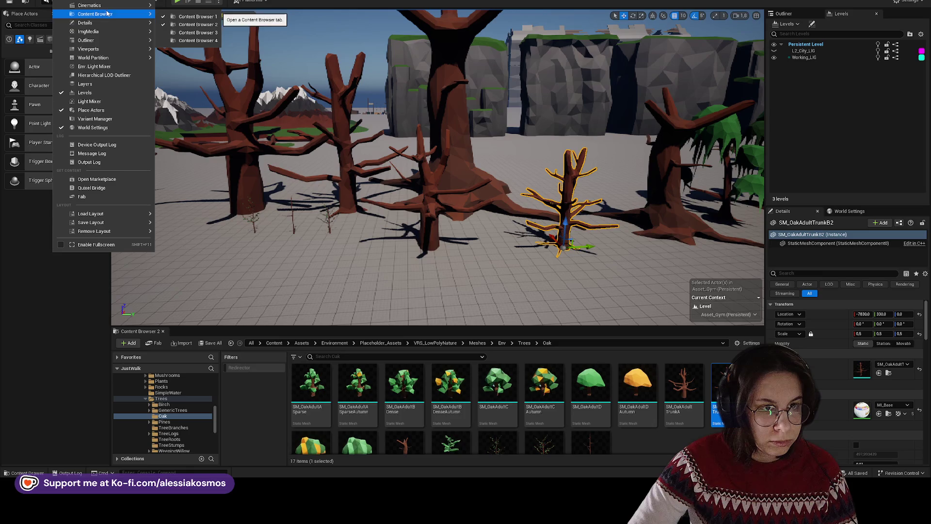
{"action": "mouse_move", "coordinate": [104, 25]}
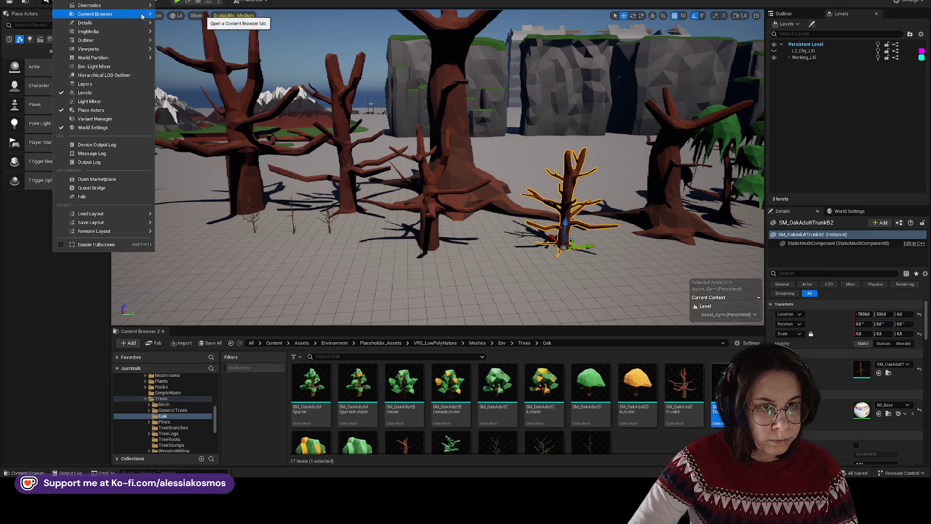
{"action": "mouse_move", "coordinate": [142, 15]}
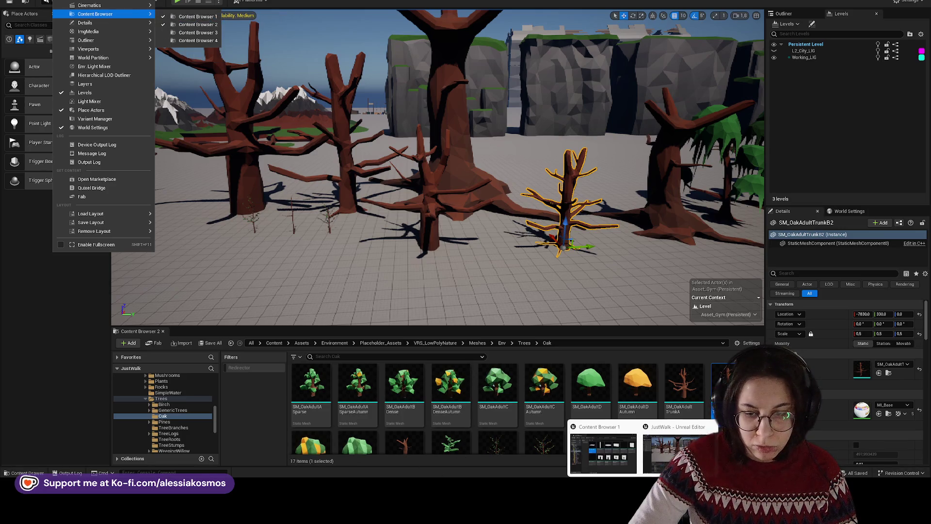
{"action": "left_click", "coordinate": [196, 17]}
{"action": "mouse_move", "coordinate": [300, 125]}
{"action": "left_mouse_down"}
{"action": "mouse_move", "coordinate": [700, 275]}
{"action": "mouse_move", "coordinate": [597, 252]}
{"action": "mouse_move", "coordinate": [606, 388]}
{"action": "left_mouse_up"}
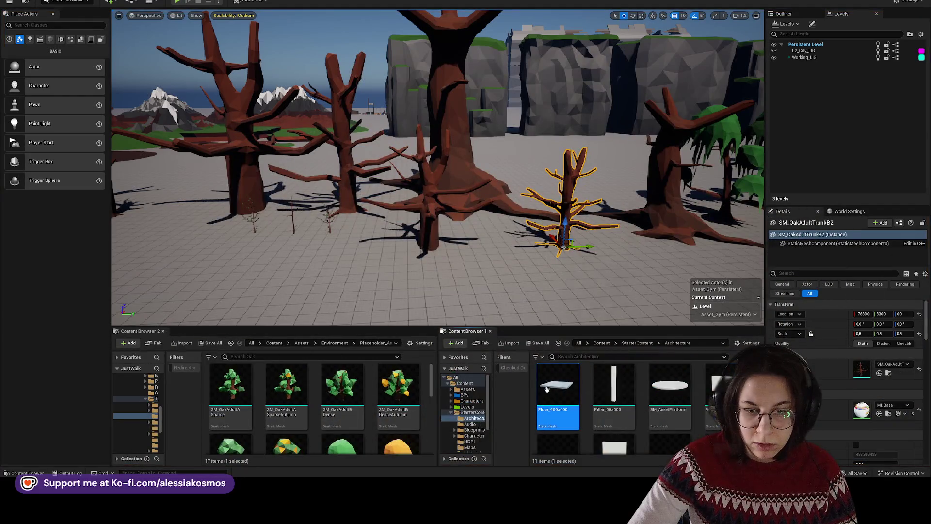
- Load Mockup_Gym from Content > Levels > Gyms > Mockup
{"action": "left_click", "coordinate": [601, 343]}
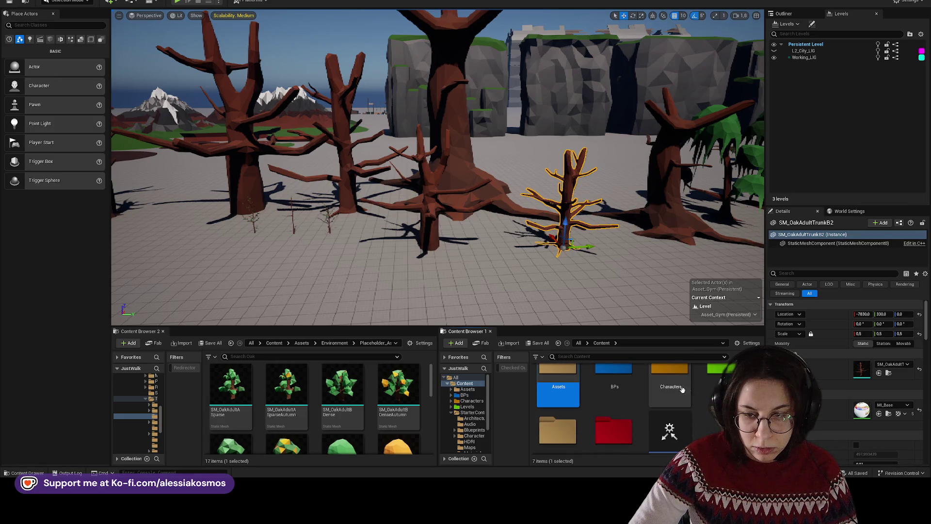
{"action": "double_click", "coordinate": [717, 383]}
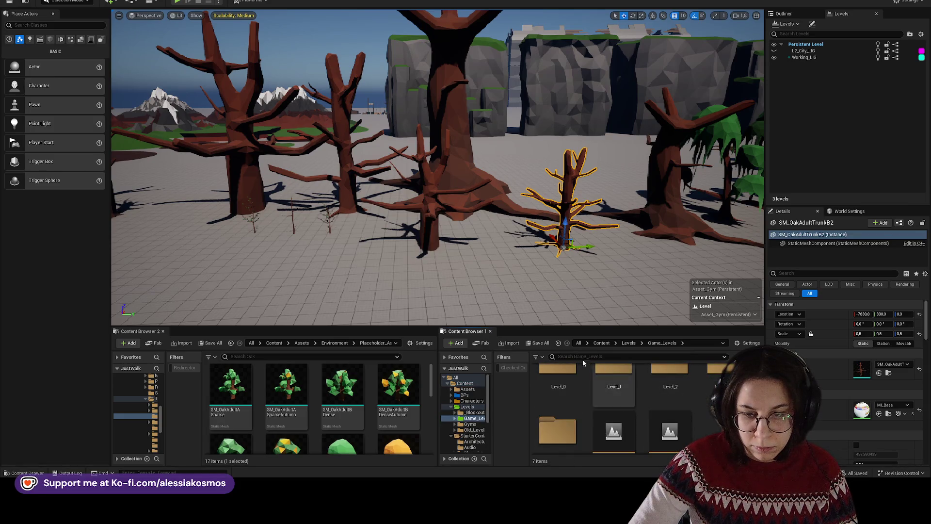
{"action": "left_click", "coordinate": [663, 381]}
{"action": "double_click", "coordinate": [663, 381]}
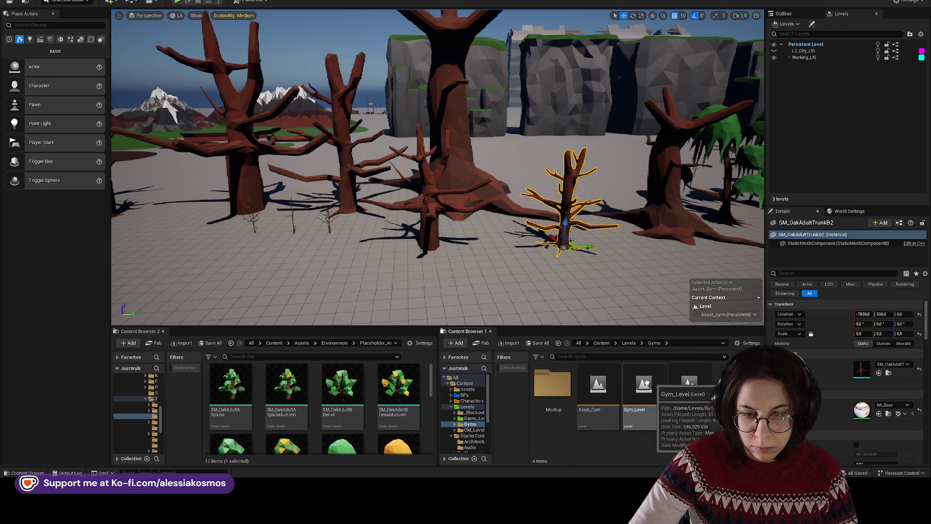
{"action": "double_click", "coordinate": [552, 383]}
{"action": "left_click", "coordinate": [609, 386]}
{"action": "double_click", "coordinate": [608, 387]}
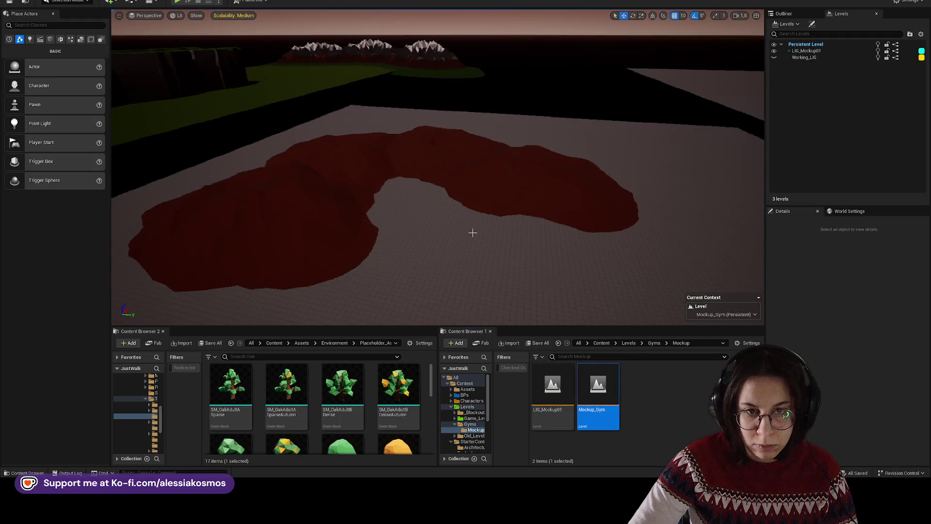
- Place an SM_OakAdultTrunkB tree on the red dirt patch and position it
{"action": "left_click_drag", "start_coordinate": [473, 232], "coordinate": [458, 270]}
{"action": "scroll", "coordinate": [342, 412], "scroll_direction": "down", "scroll_amount": 1}
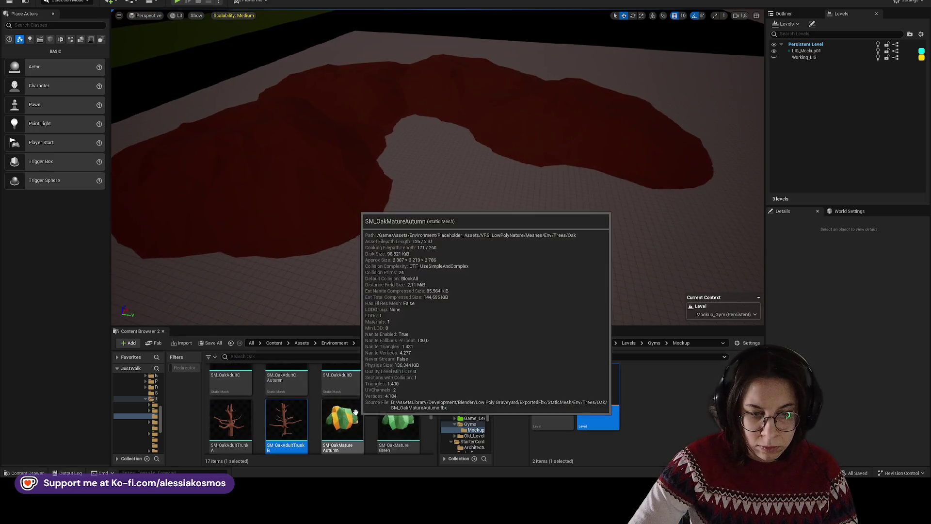
{"action": "scroll", "coordinate": [356, 411], "scroll_direction": "down", "scroll_amount": 1}
{"action": "mouse_move", "coordinate": [286, 383]}
{"action": "left_mouse_down"}
{"action": "mouse_move", "coordinate": [322, 170]}
{"action": "mouse_move", "coordinate": [307, 166]}
{"action": "left_mouse_up"}
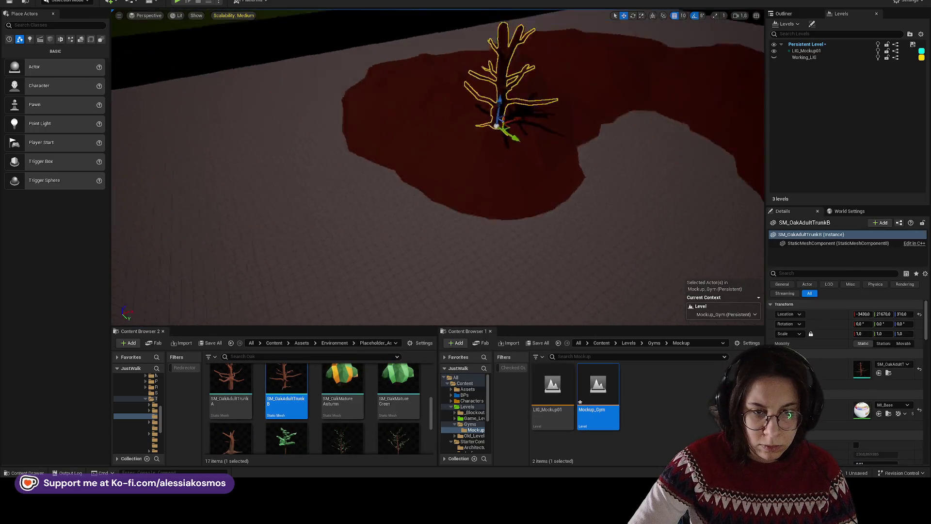
{"action": "left_click_drag", "start_coordinate": [436, 169], "coordinate": [420, 126]}
{"action": "mouse_move", "coordinate": [469, 261]}
{"action": "left_mouse_down"}
{"action": "mouse_move", "coordinate": [457, 264]}
{"action": "mouse_move", "coordinate": [555, 225]}
{"action": "mouse_move", "coordinate": [435, 222]}
{"action": "mouse_move", "coordinate": [547, 214]}
{"action": "left_mouse_up"}
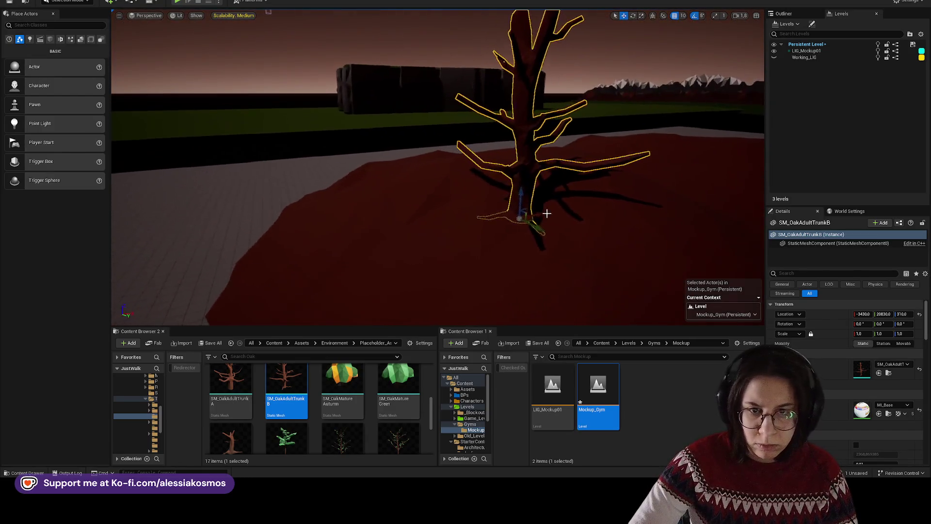
- Turn off rotation snapping and tilt the oak trunk slightly off vertical
{"action": "left_click", "coordinate": [695, 16]}
{"action": "mouse_move", "coordinate": [436, 194]}
{"action": "left_mouse_down"}
{"action": "mouse_move", "coordinate": [412, 208]}
{"action": "mouse_move", "coordinate": [441, 136]}
{"action": "left_mouse_up"}
{"action": "mouse_move", "coordinate": [442, 168]}
{"action": "left_mouse_down"}
{"action": "mouse_move", "coordinate": [441, 150]}
{"action": "mouse_move", "coordinate": [466, 171]}
{"action": "mouse_move", "coordinate": [369, 180]}
{"action": "mouse_move", "coordinate": [256, 73]}
{"action": "mouse_move", "coordinate": [226, 63]}
{"action": "mouse_move", "coordinate": [401, 183]}
{"action": "mouse_move", "coordinate": [401, 131]}
{"action": "mouse_move", "coordinate": [373, 119]}
{"action": "left_mouse_up"}
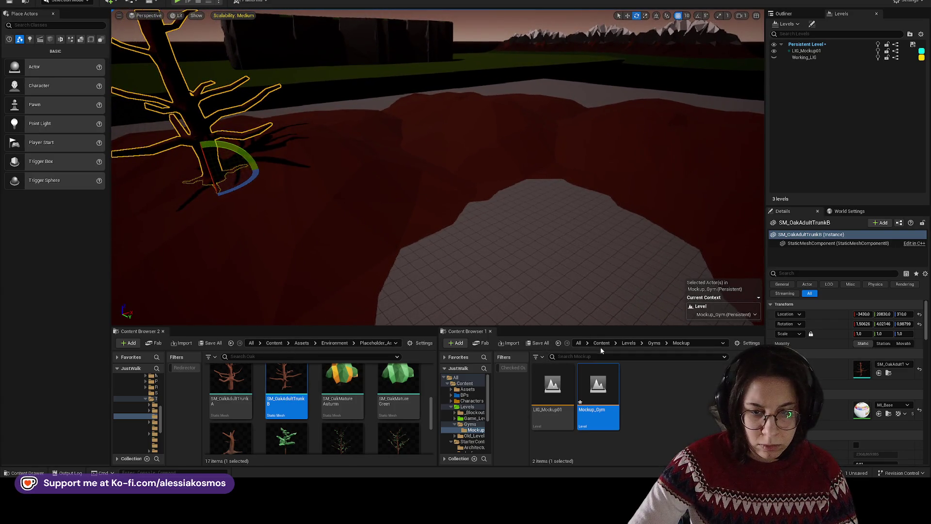
- Apply M_BaseFlat_Grey_Red2 from General_Materials > Materials_Base to the grey floor
{"action": "left_click", "coordinate": [579, 342]}
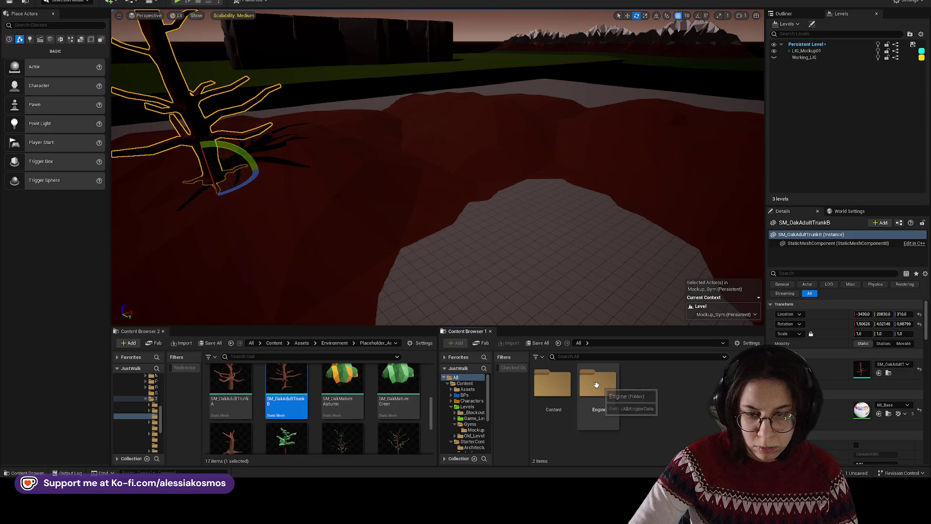
{"action": "double_click", "coordinate": [556, 389]}
{"action": "double_click", "coordinate": [561, 387]}
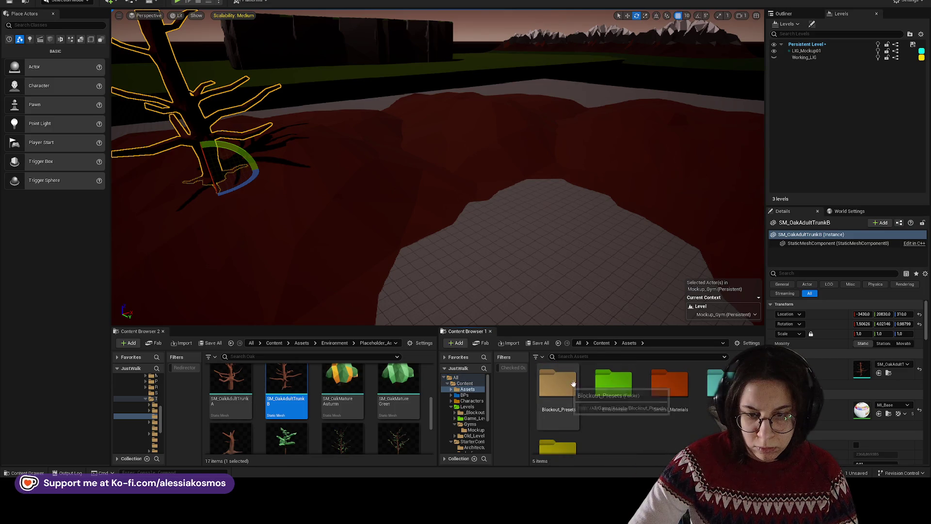
{"action": "double_click", "coordinate": [613, 383]}
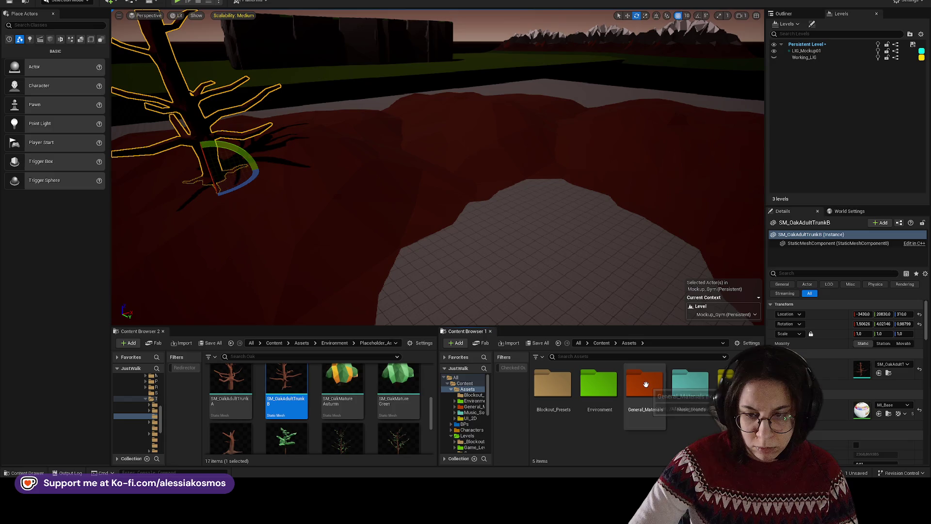
{"action": "double_click", "coordinate": [645, 384]}
{"action": "double_click", "coordinate": [620, 386]}
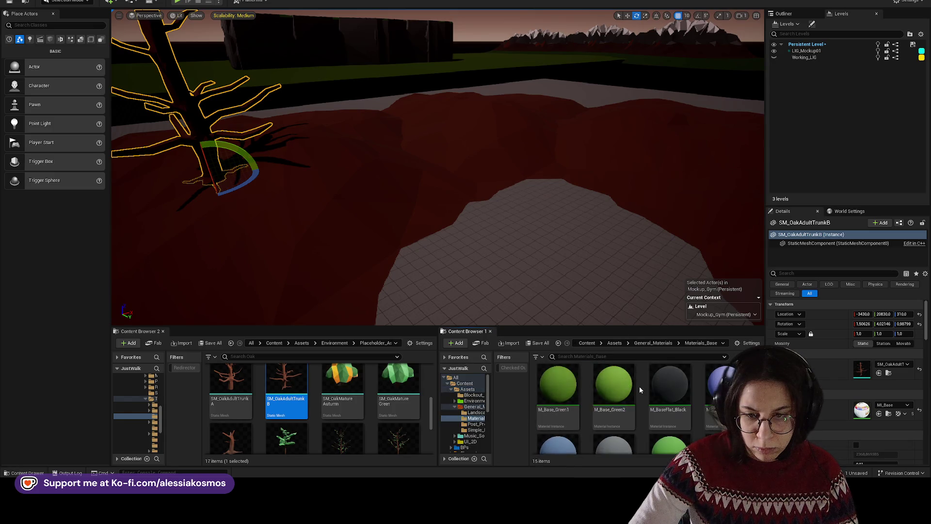
{"action": "scroll", "coordinate": [639, 386], "scroll_direction": "down", "scroll_amount": 1}
{"action": "left_click_drag", "start_coordinate": [669, 395], "coordinate": [586, 300]}
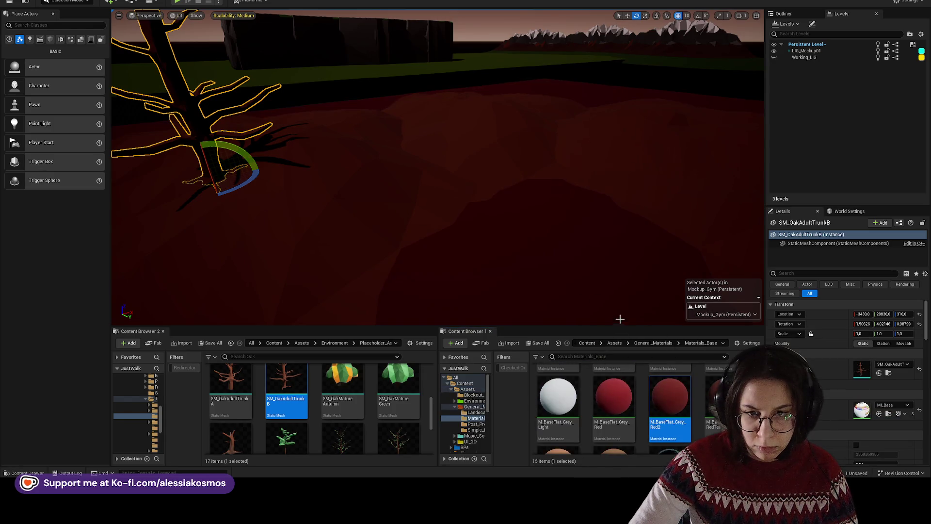
- Lower the SM_DirtLowHillA2 dirt hill's Z from 80 to 60
{"action": "key", "text": "f"}
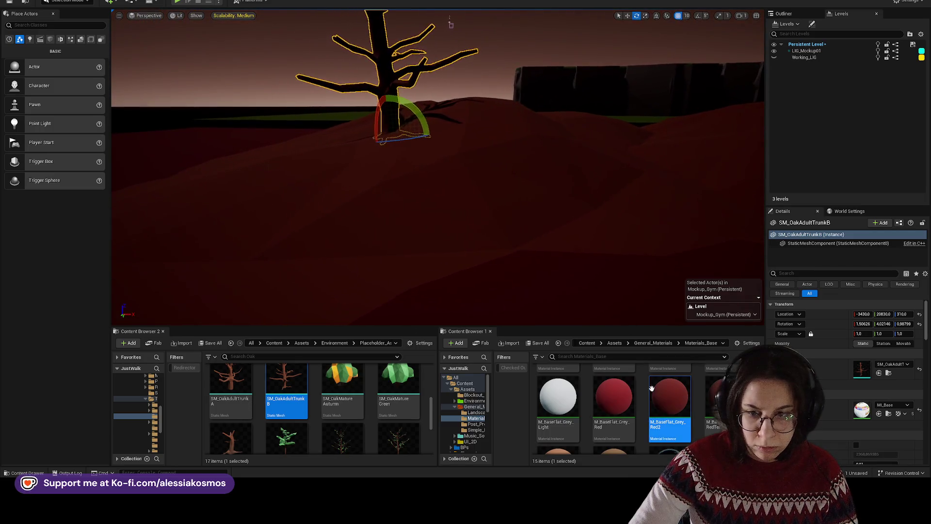
{"action": "mouse_move", "coordinate": [614, 395]}
{"action": "left_mouse_down"}
{"action": "mouse_move", "coordinate": [605, 294]}
{"action": "mouse_move", "coordinate": [621, 292]}
{"action": "left_mouse_up"}
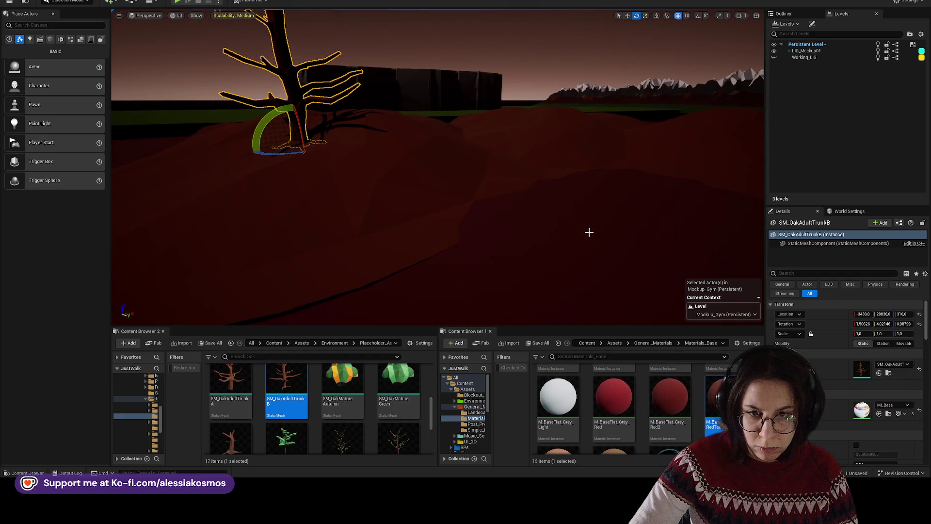
{"action": "left_click", "coordinate": [668, 393]}
{"action": "left_click", "coordinate": [486, 221]}
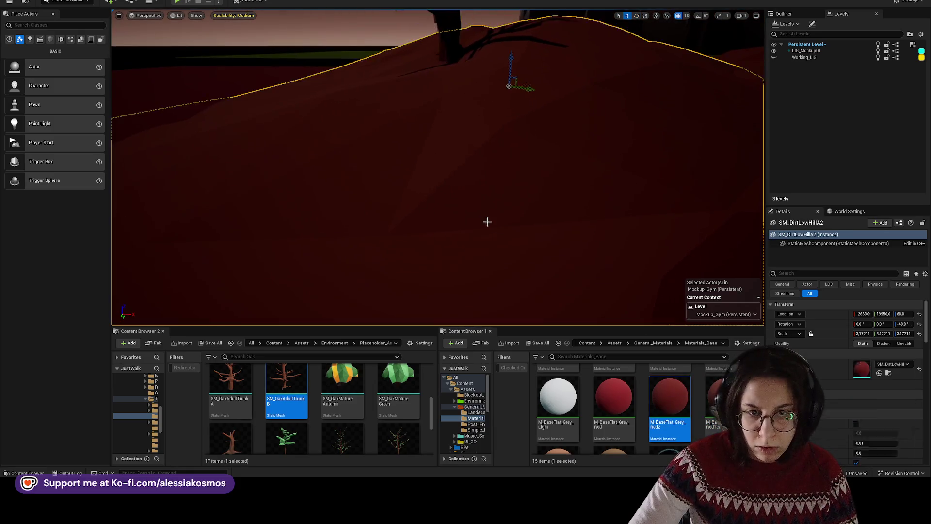
{"action": "scroll", "coordinate": [501, 116], "scroll_direction": "down", "scroll_amount": 2}
{"action": "left_click_drag", "start_coordinate": [510, 106], "coordinate": [507, 109]}
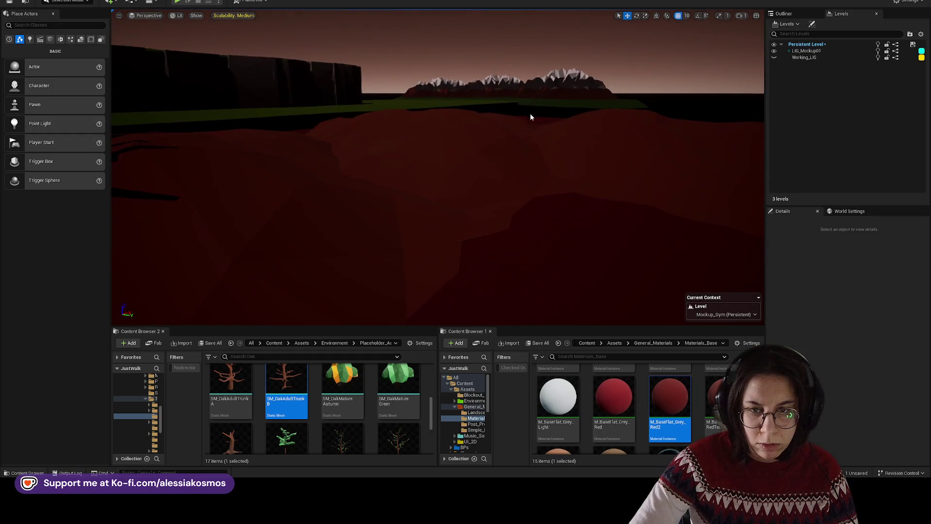
- Add an SM_OakMatureTrunk tree and rotate it about 21°
{"action": "left_click", "coordinate": [373, 134]}
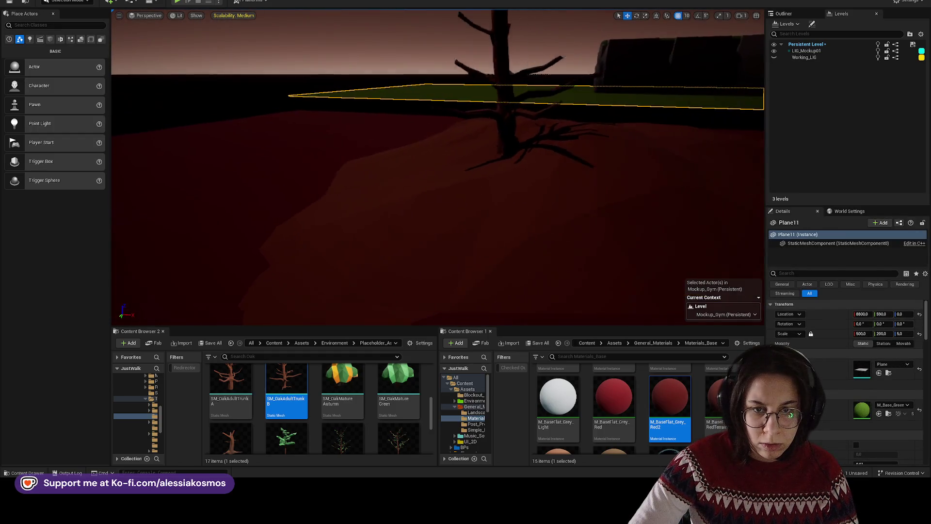
{"action": "left_click", "coordinate": [478, 120]}
{"action": "key", "text": "f"}
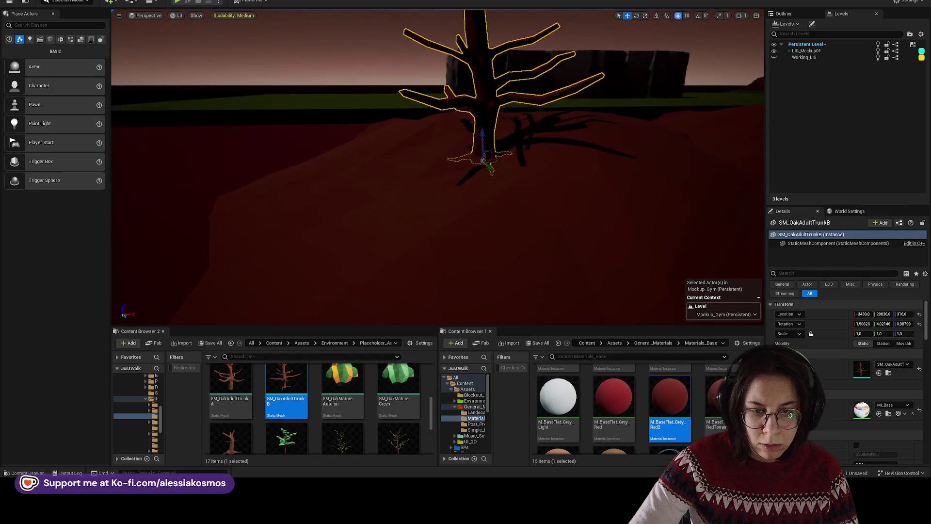
{"action": "scroll", "coordinate": [370, 421], "scroll_direction": "down", "scroll_amount": 1}
{"action": "mouse_move", "coordinate": [231, 422]}
{"action": "left_mouse_down"}
{"action": "mouse_move", "coordinate": [355, 227]}
{"action": "mouse_move", "coordinate": [309, 208]}
{"action": "mouse_move", "coordinate": [310, 189]}
{"action": "mouse_move", "coordinate": [292, 177]}
{"action": "mouse_move", "coordinate": [299, 218]}
{"action": "mouse_move", "coordinate": [436, 218]}
{"action": "mouse_move", "coordinate": [474, 235]}
{"action": "mouse_move", "coordinate": [320, 209]}
{"action": "left_mouse_up"}
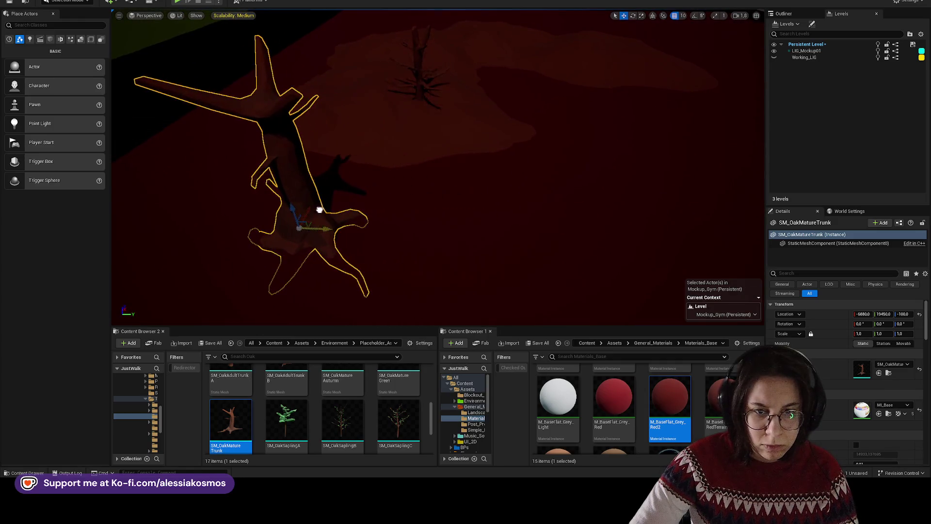
{"action": "left_click", "coordinate": [774, 57]}
{"action": "key", "text": "f"}
{"action": "key", "text": "e"}
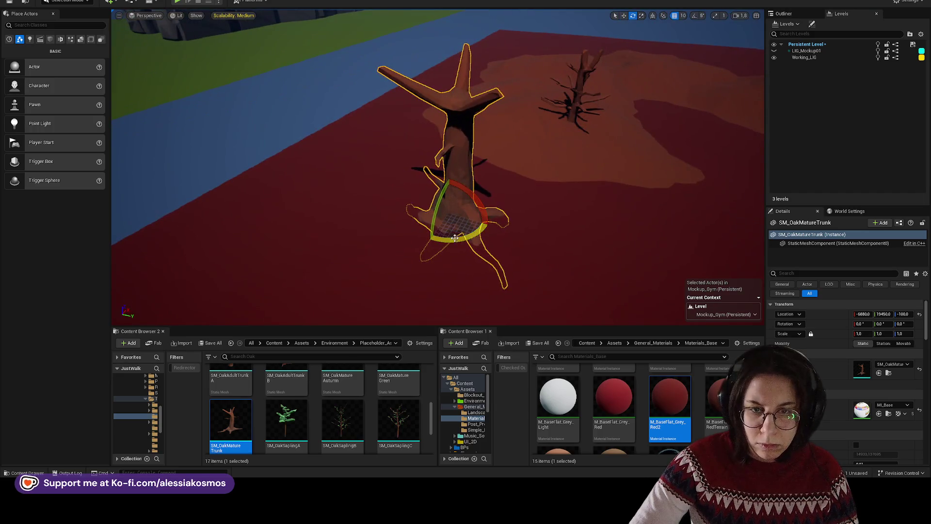
{"action": "mouse_move", "coordinate": [450, 189]}
{"action": "left_mouse_down"}
{"action": "mouse_move", "coordinate": [443, 223]}
{"action": "mouse_move", "coordinate": [462, 261]}
{"action": "mouse_move", "coordinate": [478, 192]}
{"action": "mouse_move", "coordinate": [508, 152]}
{"action": "mouse_move", "coordinate": [539, 160]}
{"action": "left_mouse_up"}
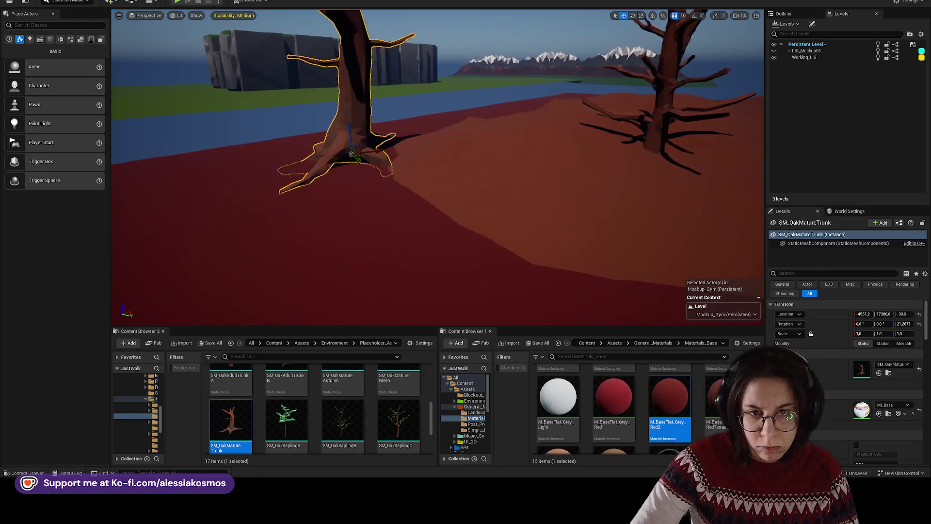
- Show the LIG_Mockup01 lighting level, hide Working_LIG, and view the hill
{"action": "left_click", "coordinate": [485, 219]}
{"action": "left_click", "coordinate": [774, 50]}
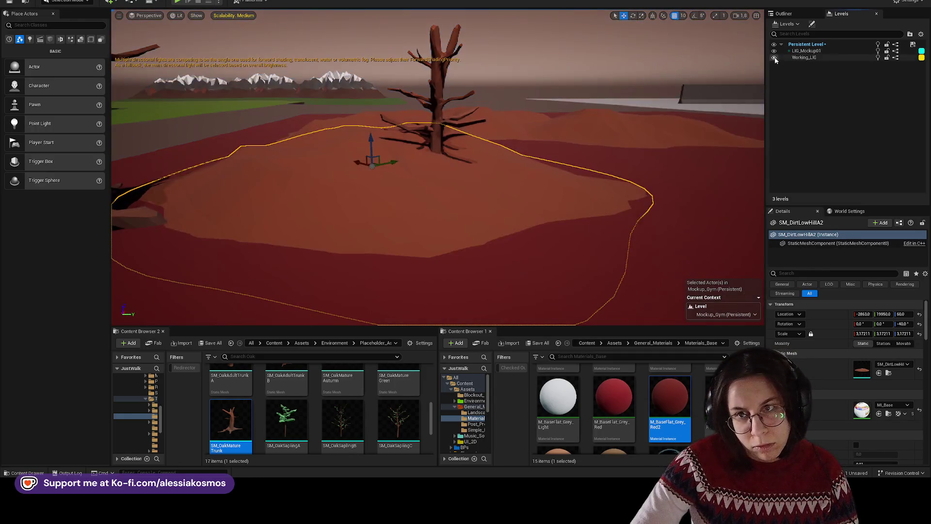
{"action": "left_click", "coordinate": [774, 57]}
{"action": "left_click_drag", "start_coordinate": [558, 121], "coordinate": [587, 112]}
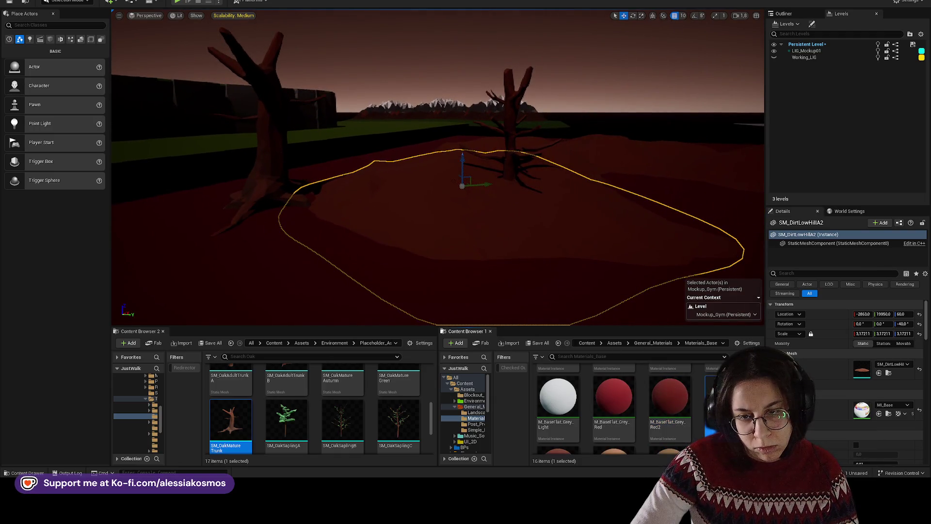
- Set M_BaseFlat_Grey_Red3's Final Color Flat to a brown-red, save, and apply it to the hill
{"action": "double_click", "coordinate": [713, 402]}
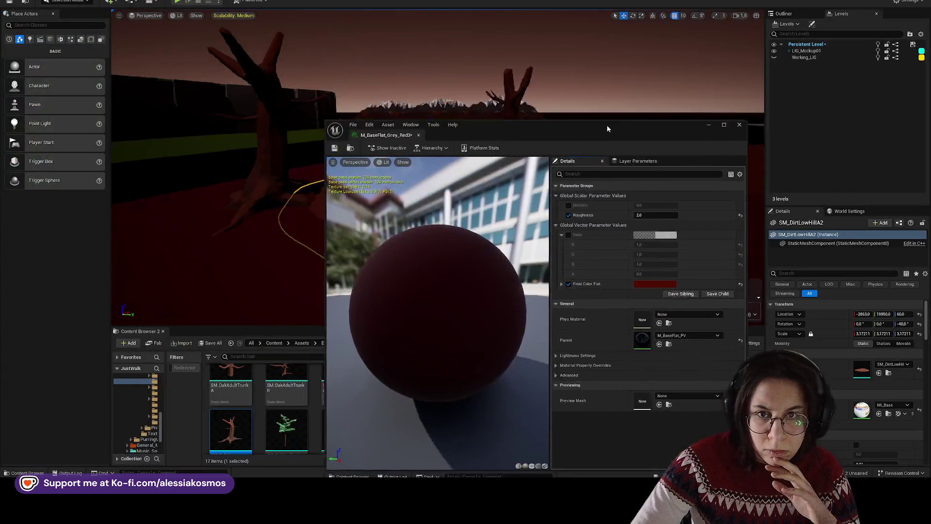
{"action": "left_click_drag", "start_coordinate": [606, 124], "coordinate": [374, 116]}
{"action": "left_click", "coordinate": [425, 276]}
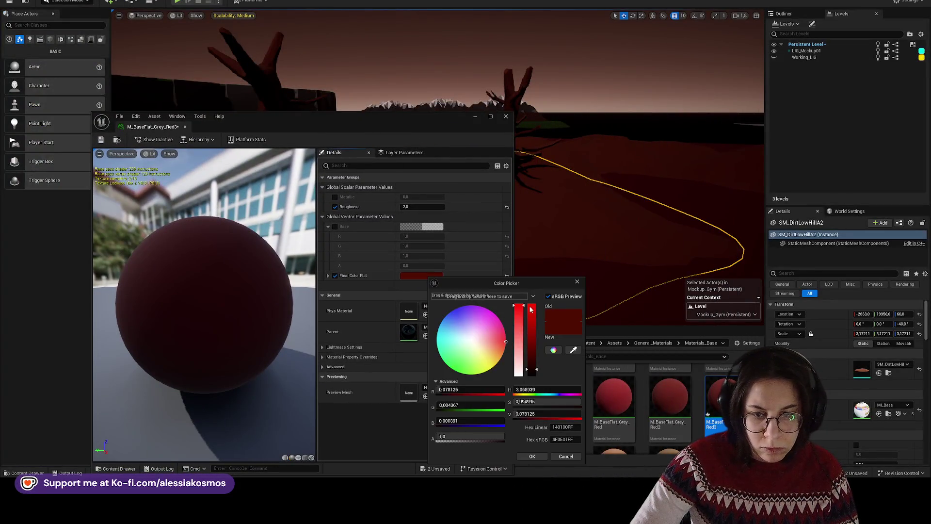
{"action": "left_click", "coordinate": [774, 51]}
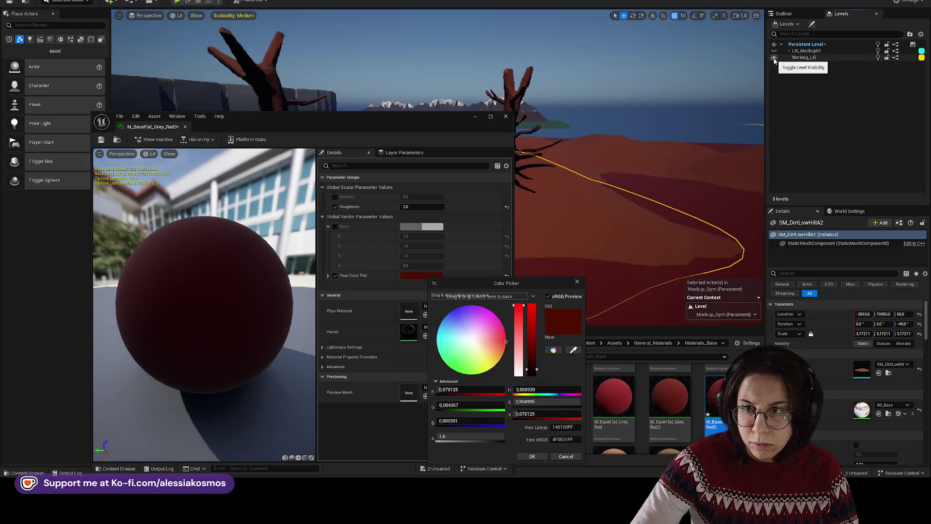
{"action": "left_click", "coordinate": [574, 349]}
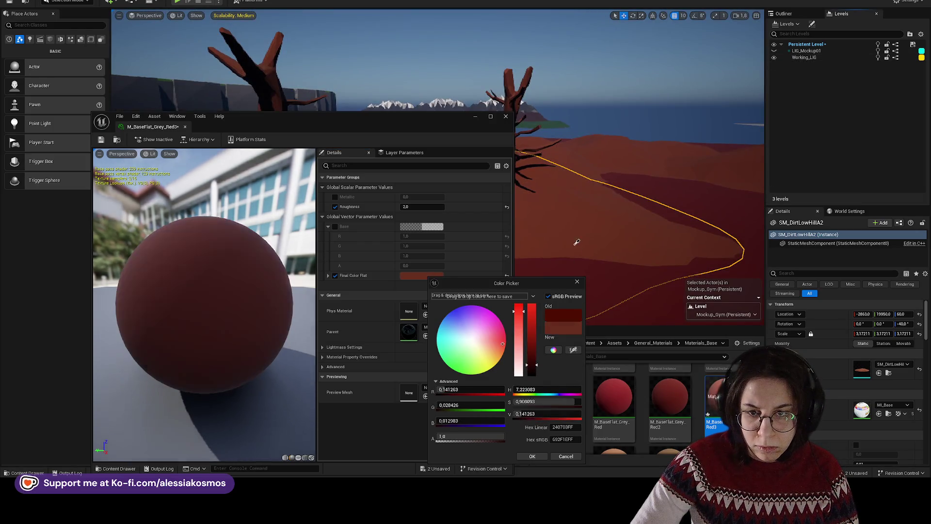
{"action": "left_click", "coordinate": [532, 456]}
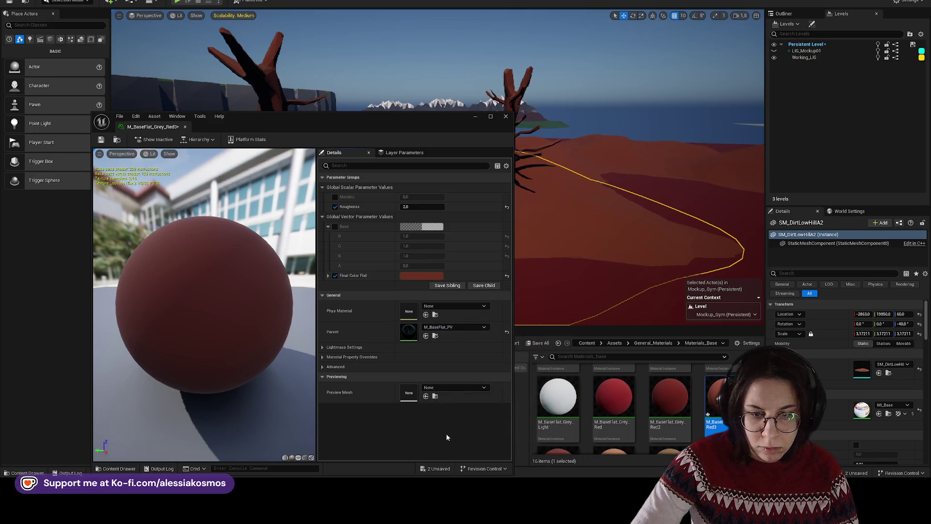
{"action": "key", "text": "ctrl+s"}
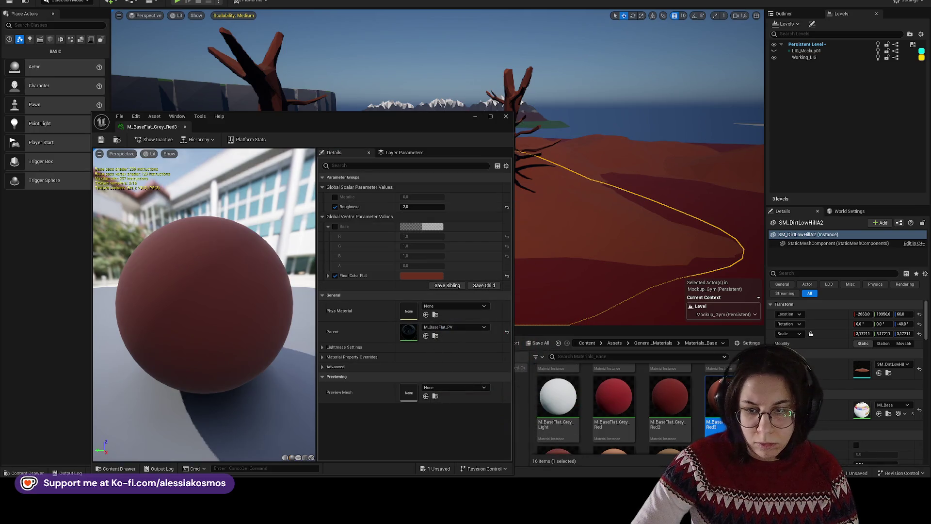
{"action": "left_click_drag", "start_coordinate": [717, 398], "coordinate": [638, 281]}
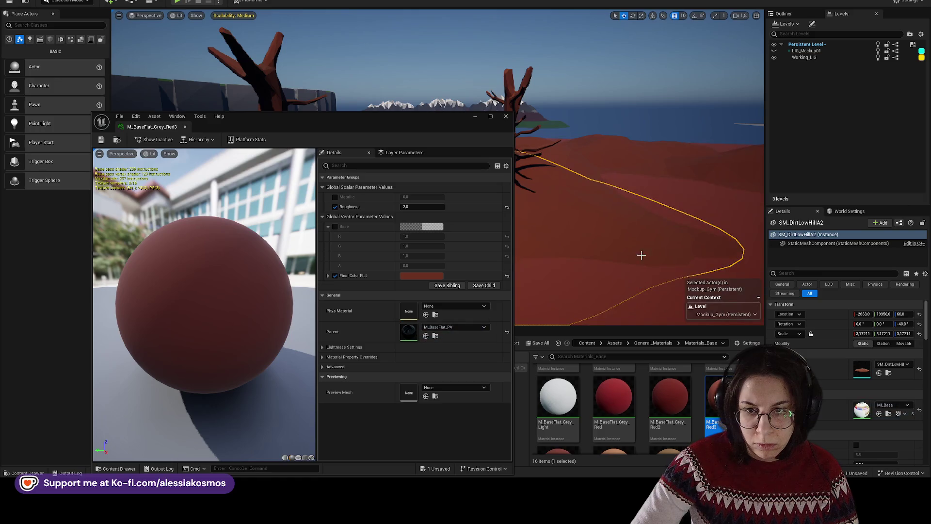
- Darken the Final Color Flat red, switch to LIG_Mockup01 lighting, and save the material
{"action": "left_click", "coordinate": [417, 277]}
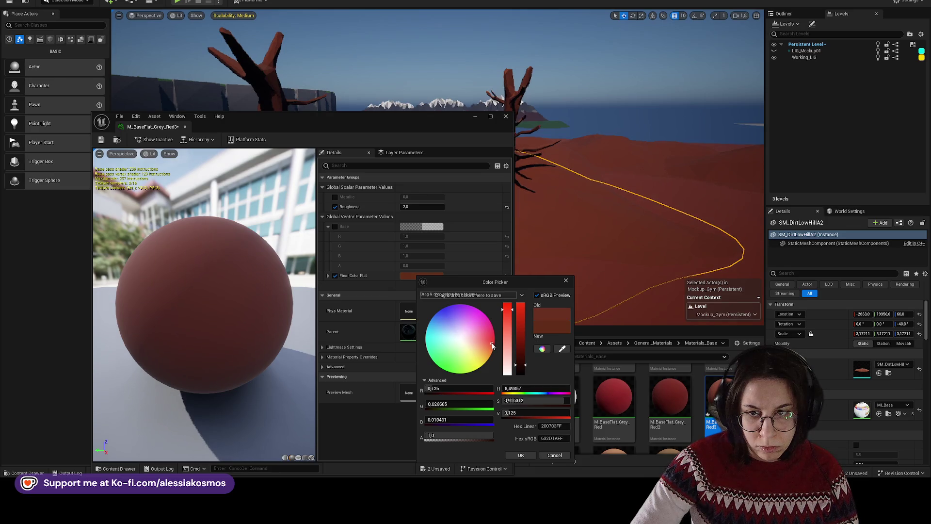
{"action": "left_click", "coordinate": [517, 454]}
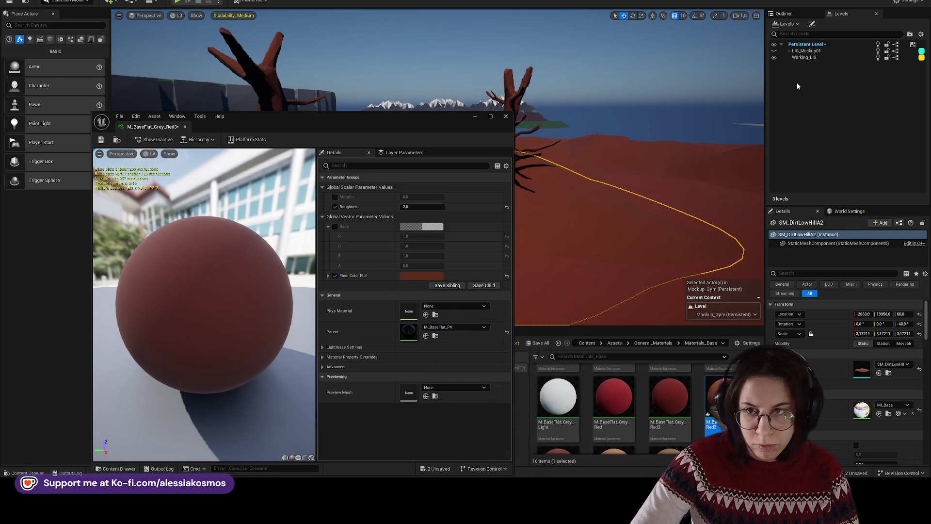
{"action": "left_click", "coordinate": [774, 50]}
{"action": "left_click", "coordinate": [774, 58]}
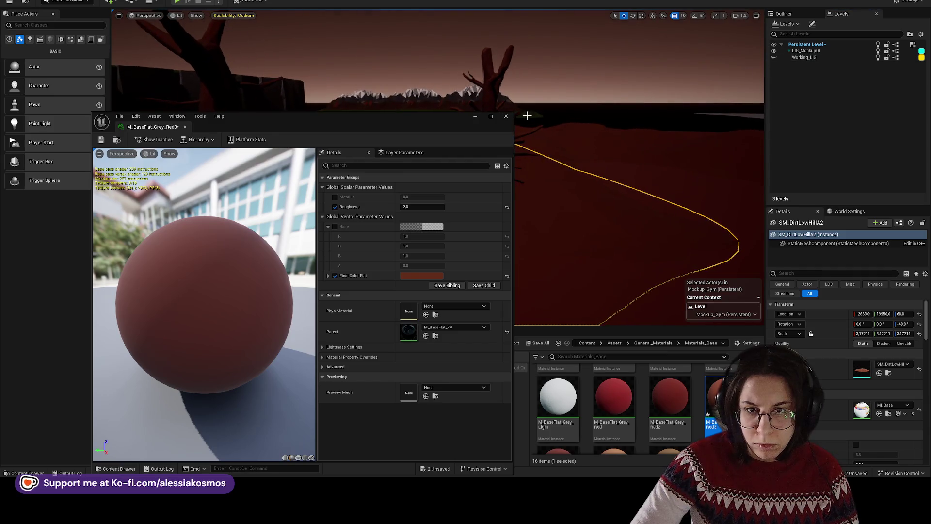
{"action": "left_click", "coordinate": [505, 118]}
{"action": "double_click", "coordinate": [717, 397]}
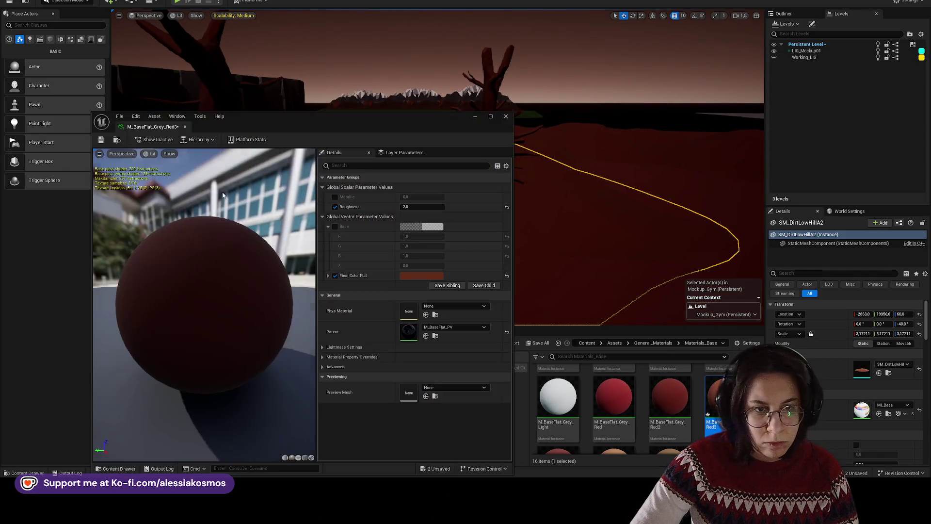
{"action": "left_click", "coordinate": [101, 140]}
- Place an SM_OakAdultTrunkA tree in the mockup and save the level
{"action": "left_click", "coordinate": [185, 126]}
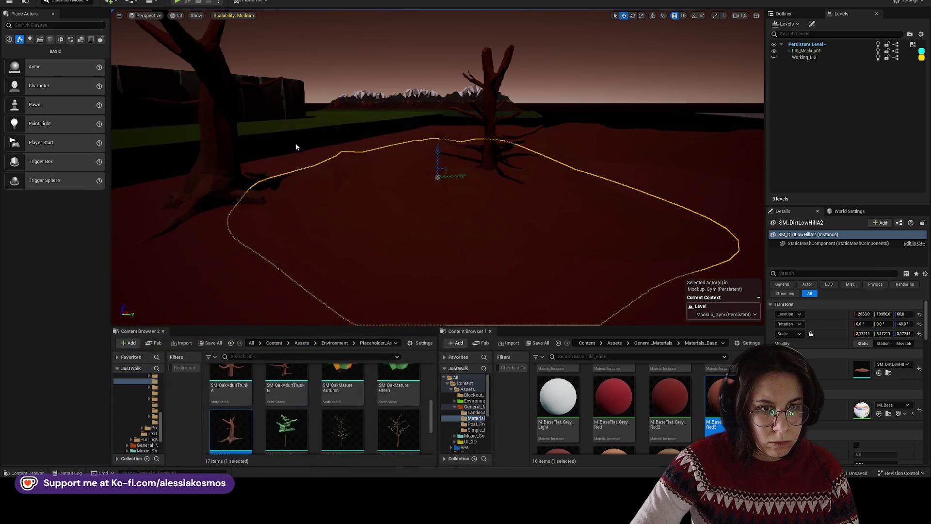
{"action": "left_click", "coordinate": [426, 203]}
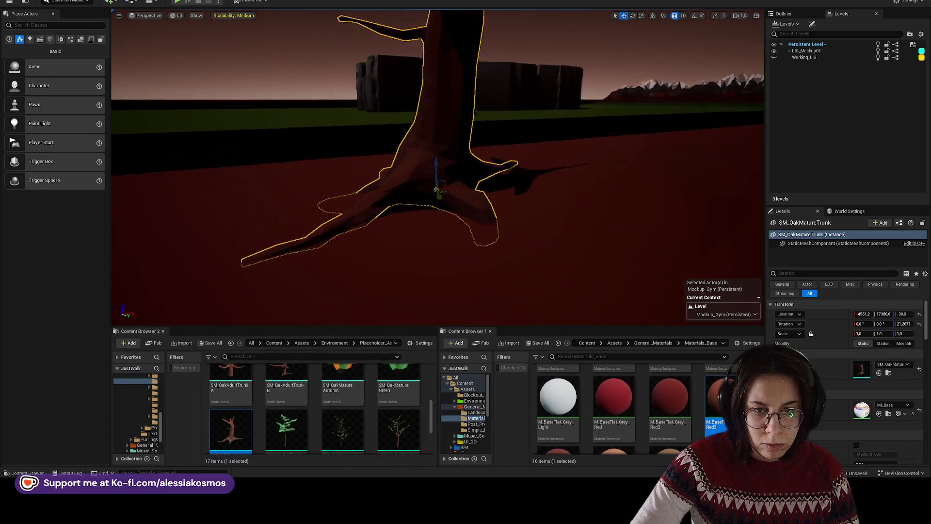
{"action": "scroll", "coordinate": [357, 391], "scroll_direction": "down", "scroll_amount": 1}
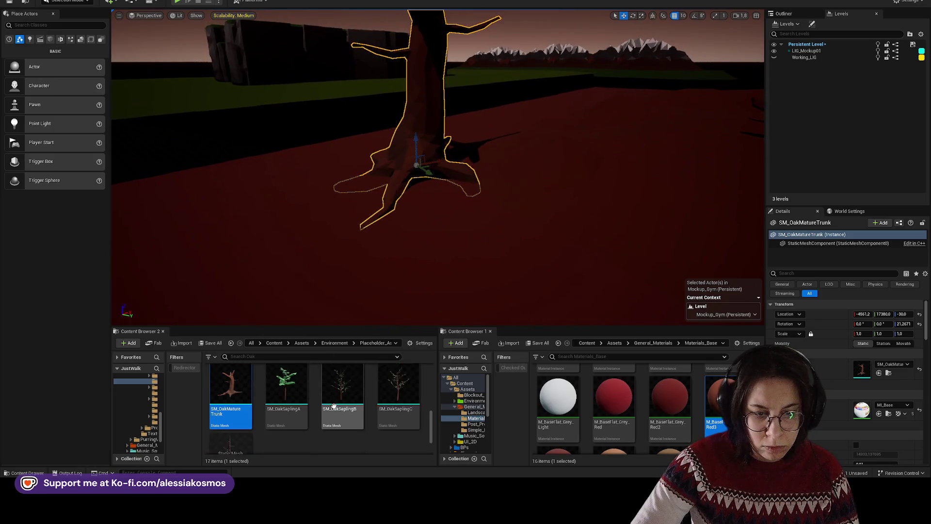
{"action": "scroll", "coordinate": [358, 391], "scroll_direction": "up", "scroll_amount": 1}
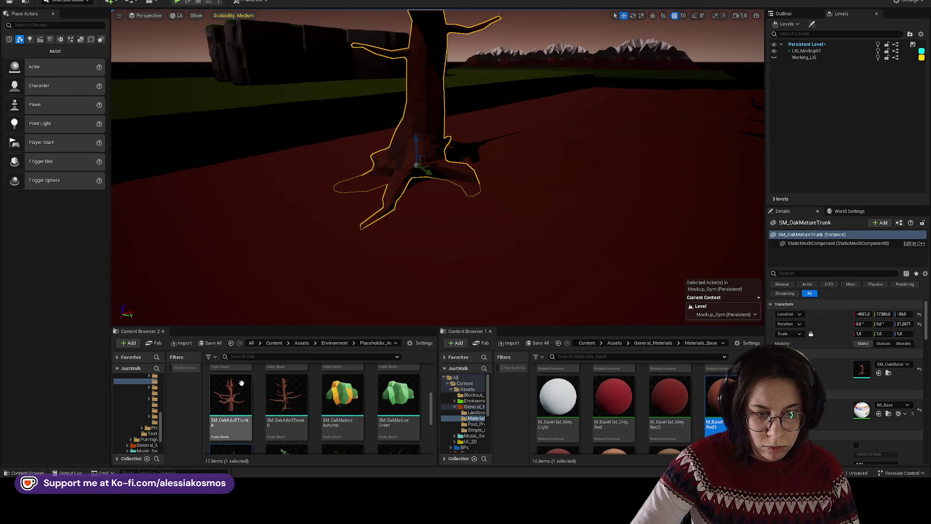
{"action": "mouse_move", "coordinate": [241, 383]}
{"action": "left_mouse_down"}
{"action": "mouse_move", "coordinate": [368, 272]}
{"action": "mouse_move", "coordinate": [555, 224]}
{"action": "mouse_move", "coordinate": [394, 219]}
{"action": "mouse_move", "coordinate": [465, 260]}
{"action": "mouse_move", "coordinate": [545, 252]}
{"action": "left_mouse_up"}
{"action": "scroll", "coordinate": [544, 252], "scroll_direction": "down", "scroll_amount": 4}
{"action": "key", "text": "Escape"}
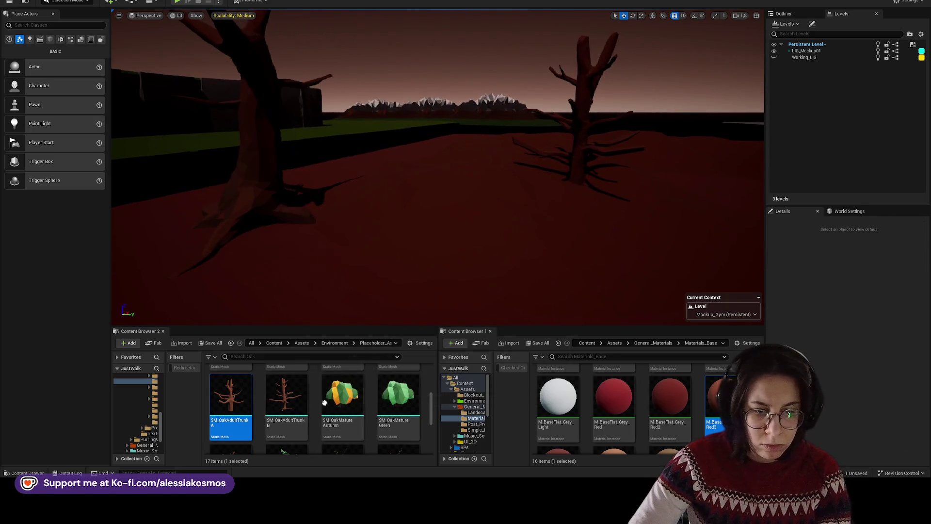
{"action": "scroll", "coordinate": [324, 403], "scroll_direction": "up", "scroll_amount": 3}
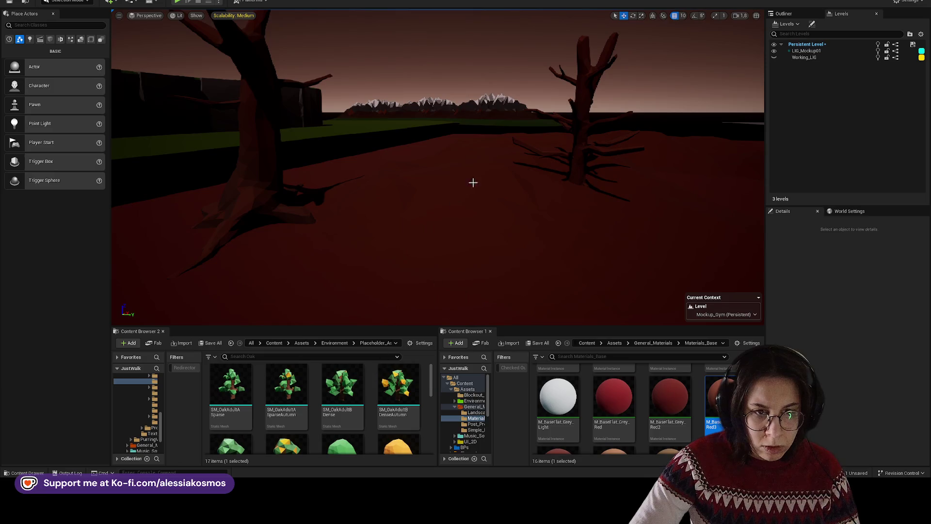
{"action": "scroll", "coordinate": [473, 182], "scroll_direction": "down", "scroll_amount": 3}
{"action": "key", "text": "ctrl+s"}
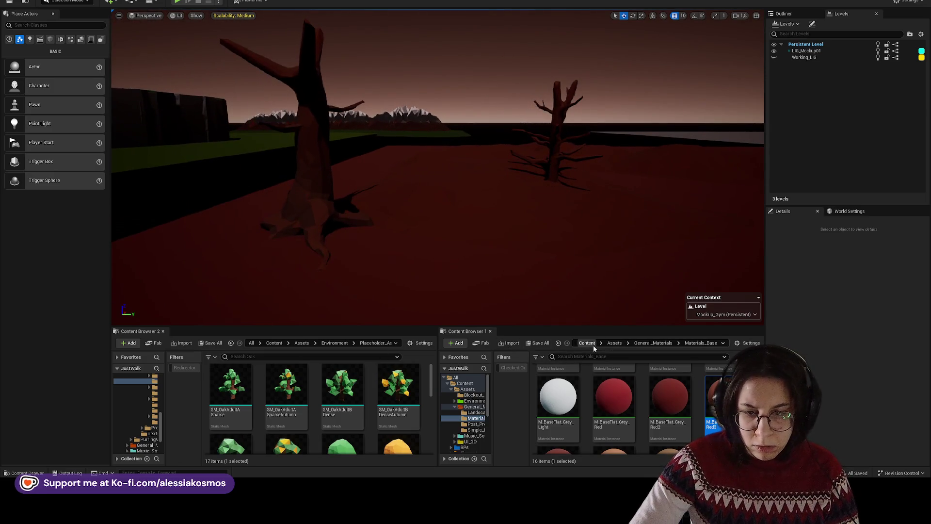
- Load Asset_Gym from Content > Levels > Gyms and select a withered tree
{"action": "left_click", "coordinate": [592, 345]}
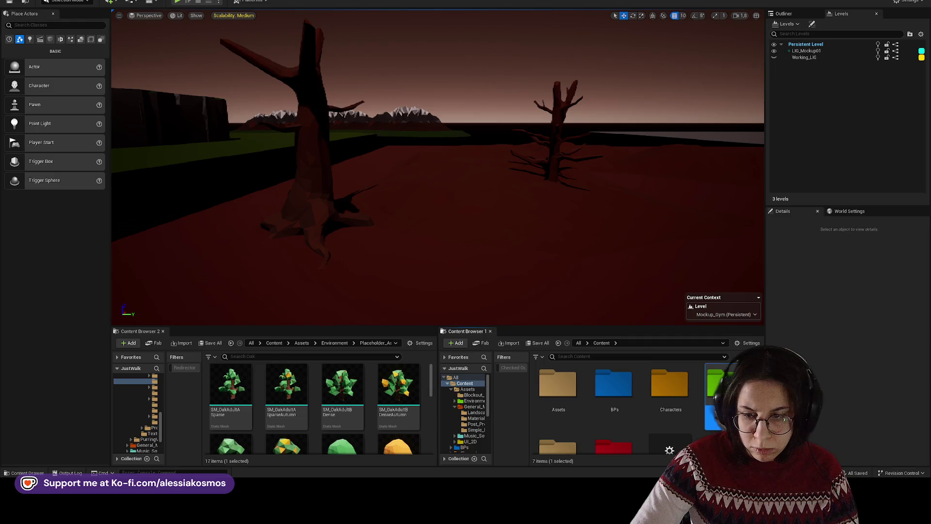
{"action": "double_click", "coordinate": [720, 383]}
{"action": "double_click", "coordinate": [615, 383]}
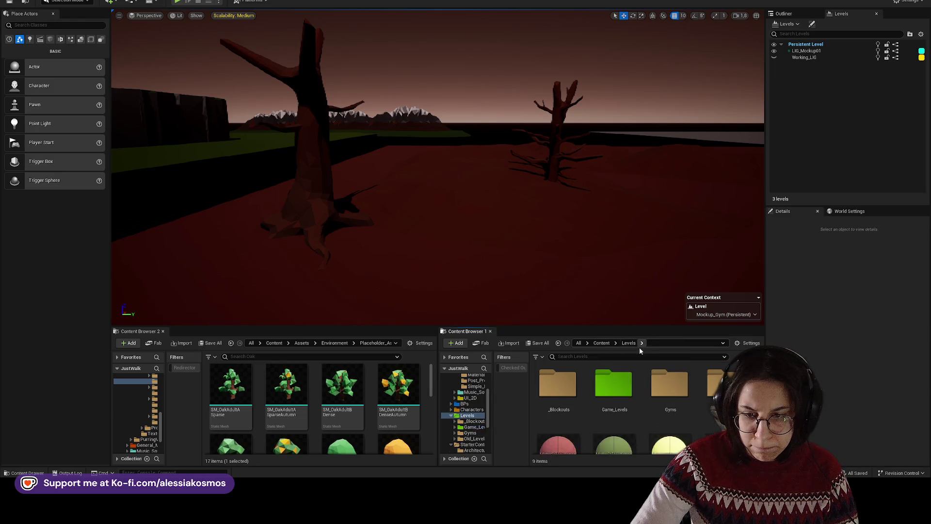
{"action": "double_click", "coordinate": [670, 384]}
{"action": "double_click", "coordinate": [598, 385]}
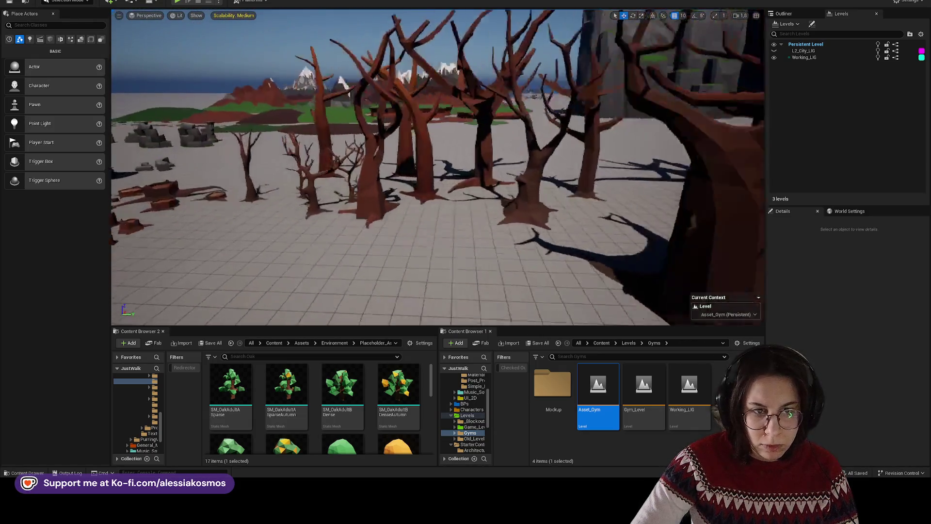
{"action": "right_click", "coordinate": [362, 189]}
{"action": "left_click", "coordinate": [388, 210]}
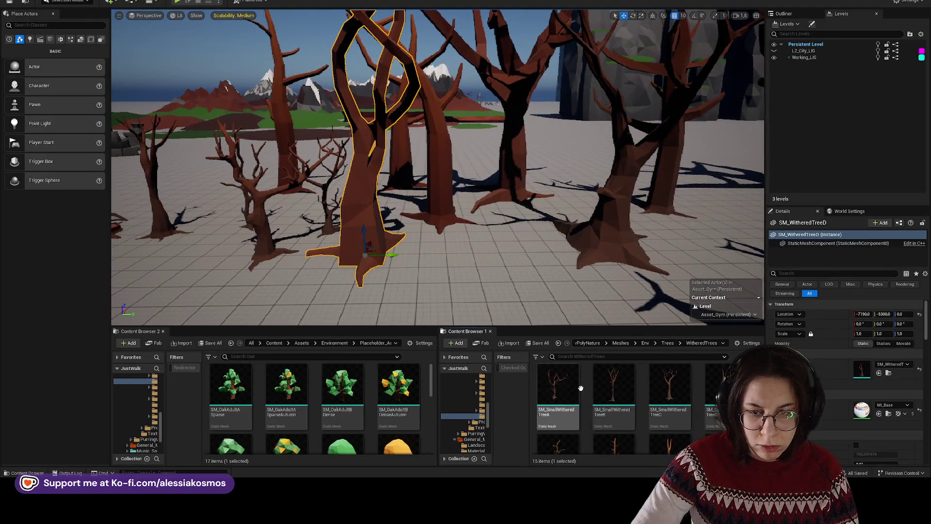
- Browse to the withered tree's asset in the second Content Browser
{"action": "left_click", "coordinate": [342, 384]}
{"action": "right_click", "coordinate": [355, 202]}
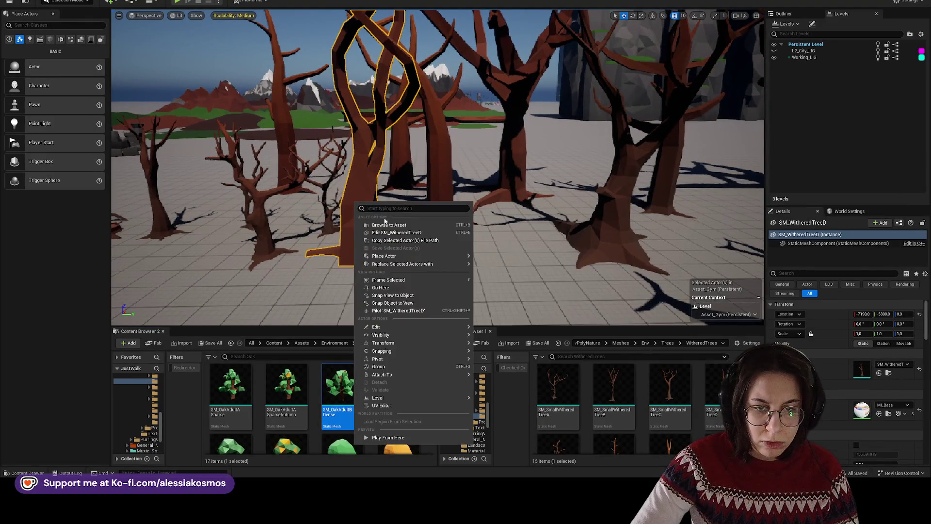
{"action": "left_click", "coordinate": [387, 224]}
- Reopen Mockup_Gym from Content > Levels > Gyms > Mockup
{"action": "left_click", "coordinate": [595, 343]}
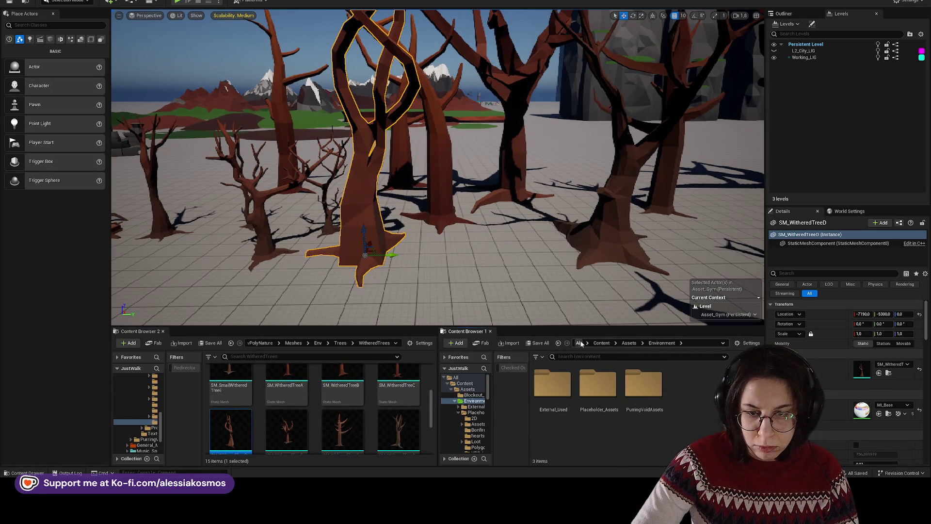
{"action": "double_click", "coordinate": [573, 387]}
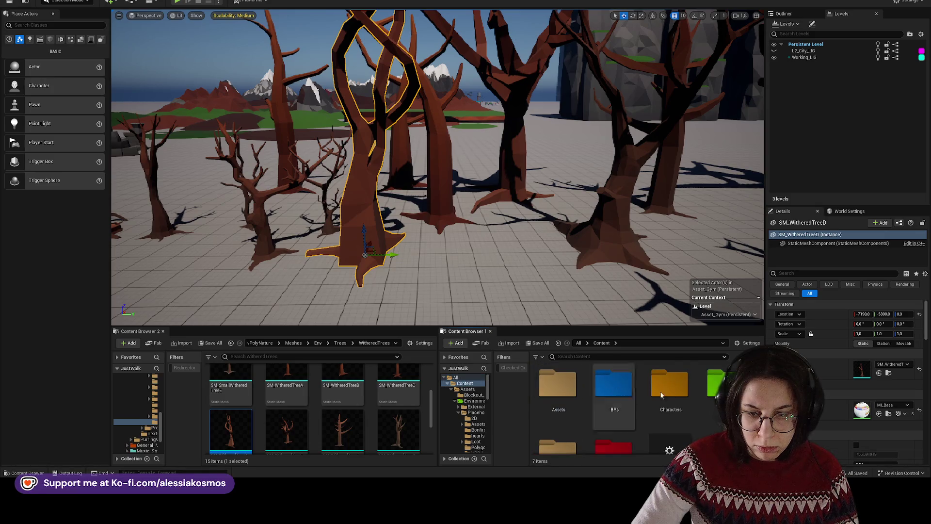
{"action": "double_click", "coordinate": [717, 383]}
{"action": "double_click", "coordinate": [613, 383]}
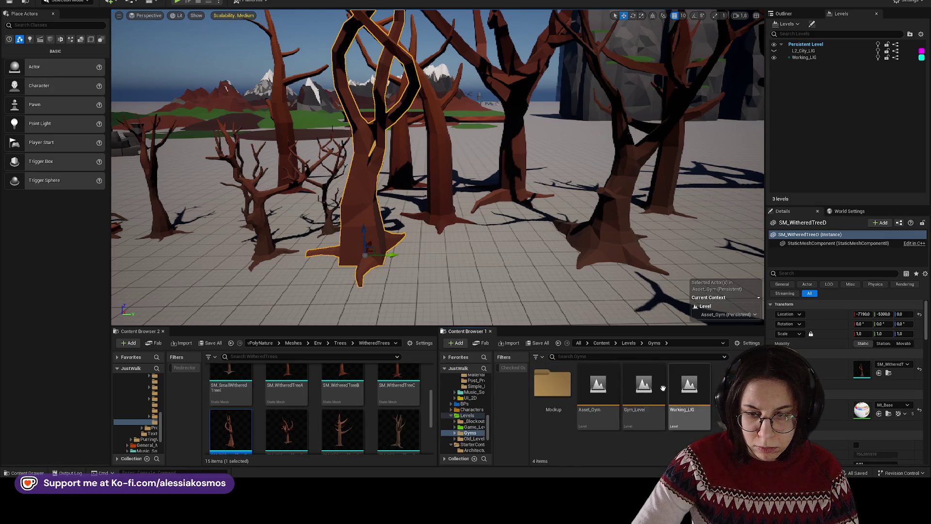
{"action": "double_click", "coordinate": [563, 383]}
{"action": "double_click", "coordinate": [598, 386]}
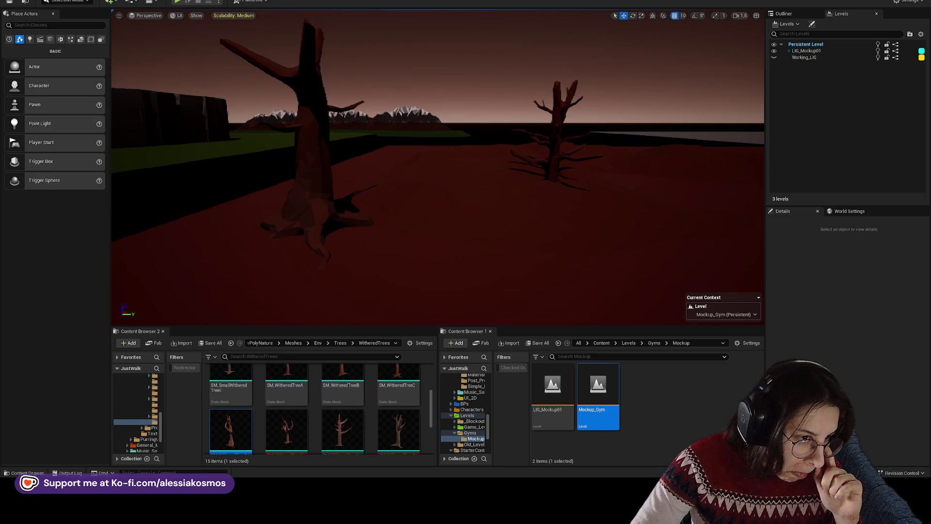
- Drop SM_WitheredTreeE onto the red ground, rotate it, and place SM_WitheredTreeF
{"action": "left_click_drag", "start_coordinate": [148, 94], "coordinate": [121, 63]}
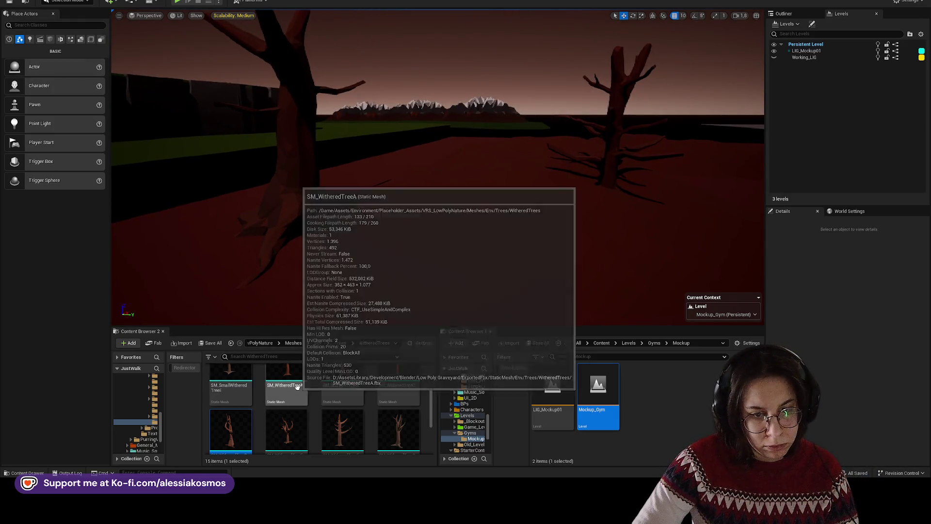
{"action": "scroll", "coordinate": [304, 408], "scroll_direction": "down", "scroll_amount": 1}
{"action": "mouse_move", "coordinate": [287, 412]}
{"action": "left_mouse_down"}
{"action": "mouse_move", "coordinate": [322, 240]}
{"action": "mouse_move", "coordinate": [327, 232]}
{"action": "mouse_move", "coordinate": [333, 248]}
{"action": "mouse_move", "coordinate": [358, 235]}
{"action": "mouse_move", "coordinate": [344, 219]}
{"action": "left_mouse_up"}
{"action": "key", "text": "e"}
{"action": "left_click_drag", "start_coordinate": [358, 411], "coordinate": [238, 189]}
- Place one more withered tree, turn it to a new angle, and delete the surplus WitheredTreeB
{"action": "mouse_move", "coordinate": [353, 192]}
{"action": "left_mouse_down"}
{"action": "mouse_move", "coordinate": [352, 206]}
{"action": "mouse_move", "coordinate": [353, 192]}
{"action": "left_mouse_up"}
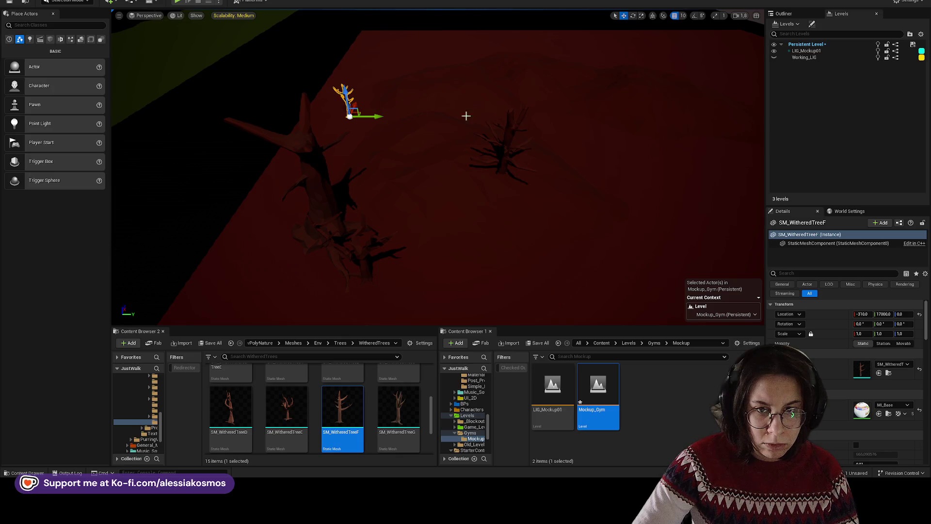
{"action": "left_click_drag", "start_coordinate": [466, 116], "coordinate": [466, 118]}
{"action": "scroll", "coordinate": [378, 419], "scroll_direction": "up", "scroll_amount": 2}
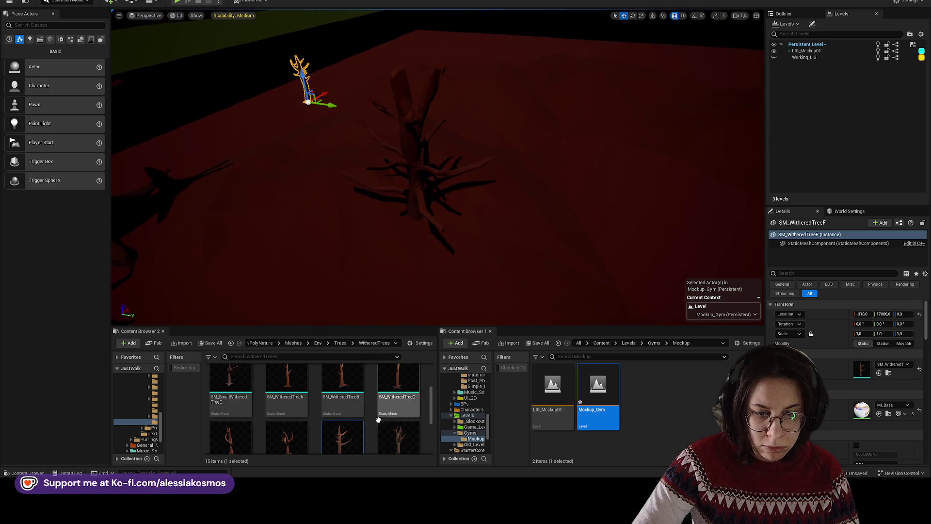
{"action": "scroll", "coordinate": [378, 419], "scroll_direction": "down", "scroll_amount": 1}
{"action": "mouse_move", "coordinate": [342, 412]}
{"action": "left_mouse_down"}
{"action": "mouse_move", "coordinate": [364, 388]}
{"action": "mouse_move", "coordinate": [400, 209]}
{"action": "mouse_move", "coordinate": [403, 233]}
{"action": "mouse_move", "coordinate": [430, 213]}
{"action": "mouse_move", "coordinate": [415, 266]}
{"action": "mouse_move", "coordinate": [429, 238]}
{"action": "left_mouse_up"}
{"action": "key", "text": "e"}
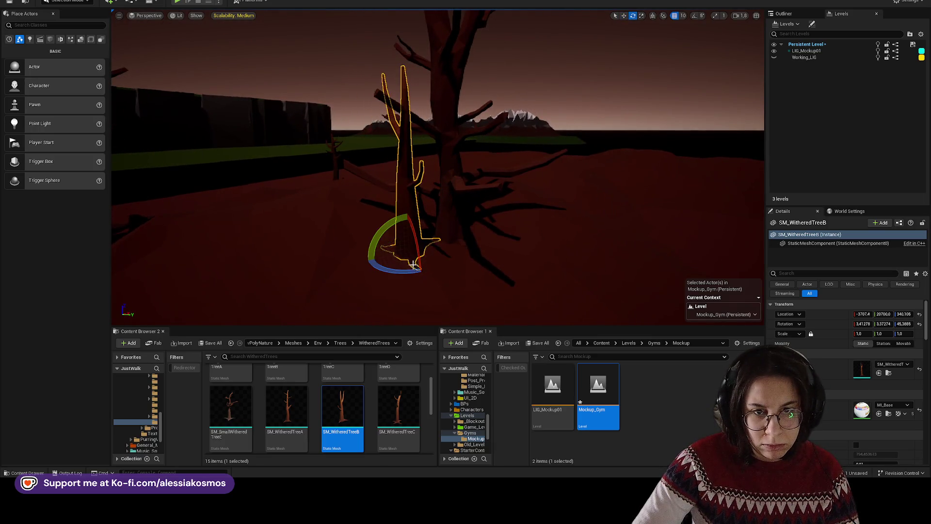
{"action": "key", "text": "Delete"}
{"action": "scroll", "coordinate": [301, 403], "scroll_direction": "up", "scroll_amount": 1}
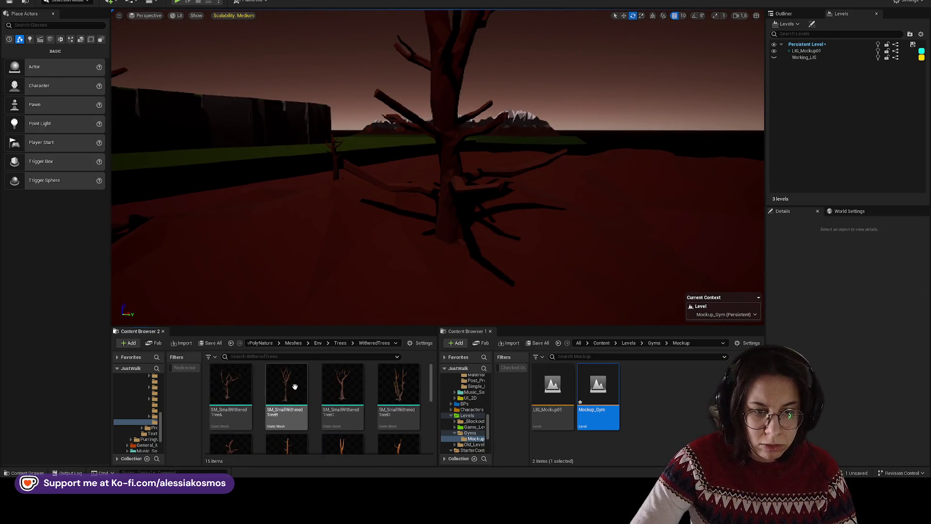
- Place small withered trees including SM_SmallWitheredTreeC and shift small tree B right
{"action": "mouse_move", "coordinate": [409, 249]}
{"action": "left_mouse_down"}
{"action": "mouse_move", "coordinate": [480, 262]}
{"action": "mouse_move", "coordinate": [339, 307]}
{"action": "left_mouse_up"}
{"action": "mouse_move", "coordinate": [342, 385]}
{"action": "left_mouse_down"}
{"action": "mouse_move", "coordinate": [461, 233]}
{"action": "mouse_move", "coordinate": [412, 267]}
{"action": "mouse_move", "coordinate": [439, 224]}
{"action": "left_mouse_up"}
{"action": "left_click", "coordinate": [394, 237]}
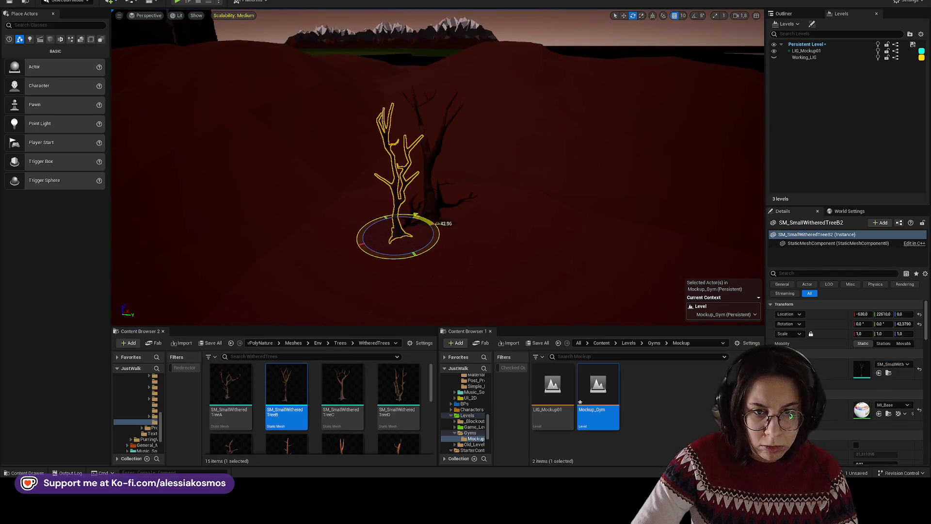
{"action": "mouse_move", "coordinate": [418, 271]}
{"action": "left_mouse_down"}
{"action": "mouse_move", "coordinate": [466, 236]}
{"action": "mouse_move", "coordinate": [465, 223]}
{"action": "left_mouse_up"}
{"action": "left_click", "coordinate": [451, 233]}
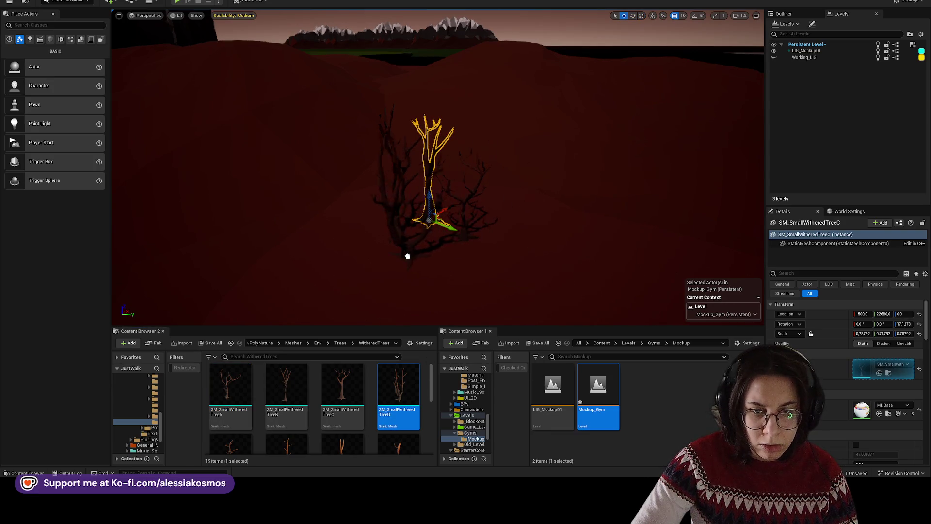
- Turn tree D around its trunk, move it across the ground, and shrink it slightly
{"action": "left_click", "coordinate": [364, 236]}
{"action": "key", "text": "e"}
{"action": "mouse_move", "coordinate": [383, 216]}
{"action": "left_mouse_down"}
{"action": "mouse_move", "coordinate": [404, 236]}
{"action": "mouse_move", "coordinate": [353, 268]}
{"action": "mouse_move", "coordinate": [403, 257]}
{"action": "left_mouse_up"}
{"action": "key", "text": "e"}
{"action": "key", "text": "w"}
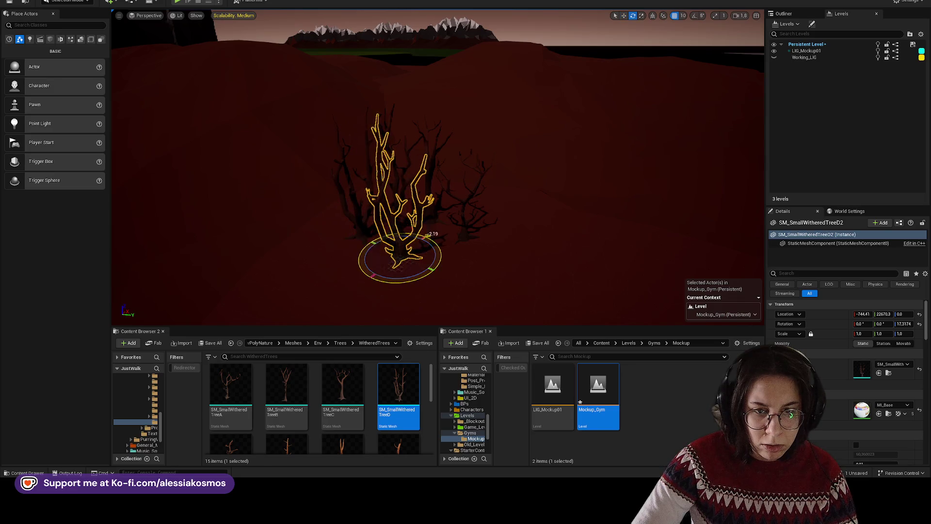
{"action": "mouse_move", "coordinate": [437, 170]}
{"action": "left_mouse_down"}
{"action": "mouse_move", "coordinate": [436, 233]}
{"action": "mouse_move", "coordinate": [436, 187]}
{"action": "left_mouse_up"}
{"action": "key", "text": "w"}
{"action": "mouse_move", "coordinate": [453, 259]}
{"action": "left_mouse_down"}
{"action": "mouse_move", "coordinate": [386, 264]}
{"action": "mouse_move", "coordinate": [400, 260]}
{"action": "left_mouse_up"}
{"action": "mouse_move", "coordinate": [437, 194]}
{"action": "left_mouse_down"}
{"action": "mouse_move", "coordinate": [436, 218]}
{"action": "mouse_move", "coordinate": [390, 244]}
{"action": "mouse_move", "coordinate": [427, 242]}
{"action": "mouse_move", "coordinate": [416, 216]}
{"action": "mouse_move", "coordinate": [449, 229]}
{"action": "mouse_move", "coordinate": [453, 255]}
{"action": "left_mouse_up"}
{"action": "key", "text": "r"}
- Rotate small tree A2 further around and enlarge it slightly
{"action": "left_click", "coordinate": [415, 216]}
{"action": "key", "text": "w"}
{"action": "key", "text": "e"}
{"action": "scroll", "coordinate": [439, 234], "scroll_direction": "up", "scroll_amount": 5}
{"action": "mouse_move", "coordinate": [506, 206]}
{"action": "left_mouse_down"}
{"action": "mouse_move", "coordinate": [523, 213]}
{"action": "mouse_move", "coordinate": [486, 248]}
{"action": "mouse_move", "coordinate": [484, 229]}
{"action": "left_mouse_up"}
{"action": "scroll", "coordinate": [478, 222], "scroll_direction": "down", "scroll_amount": 5}
{"action": "key", "text": "w"}
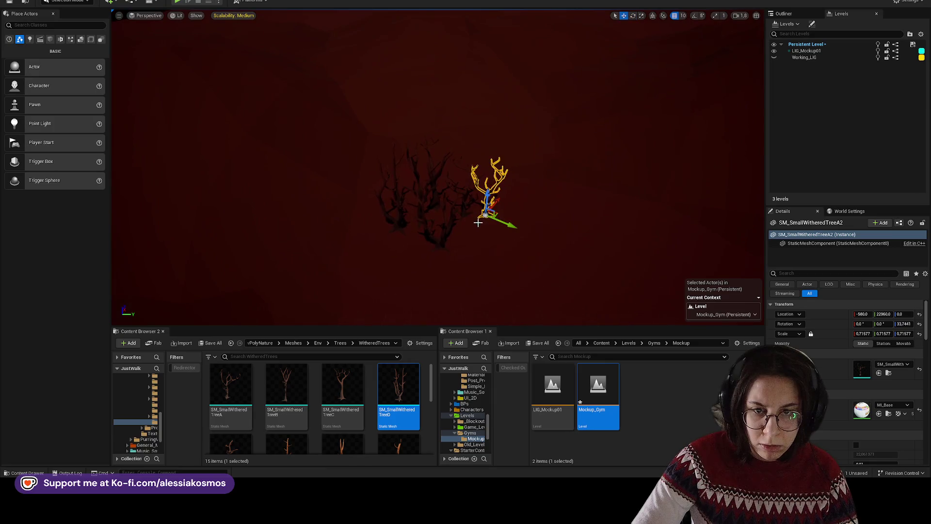
{"action": "key", "text": "r"}
{"action": "key", "text": "w"}
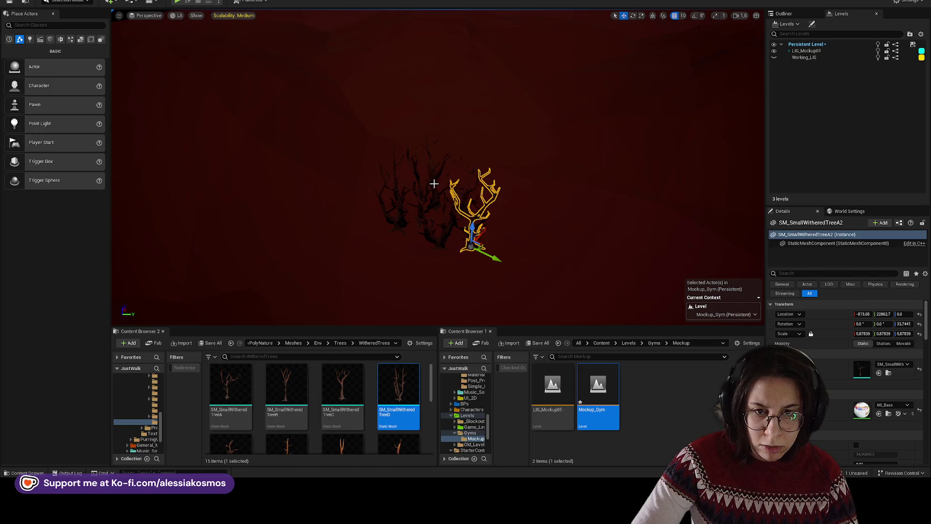
- Duplicate small tree C down-left, undoing an accidental uneven scale on the copy
{"action": "left_click", "coordinate": [442, 187]}
{"action": "left_click_drag", "start_coordinate": [445, 187], "coordinate": [421, 219]}
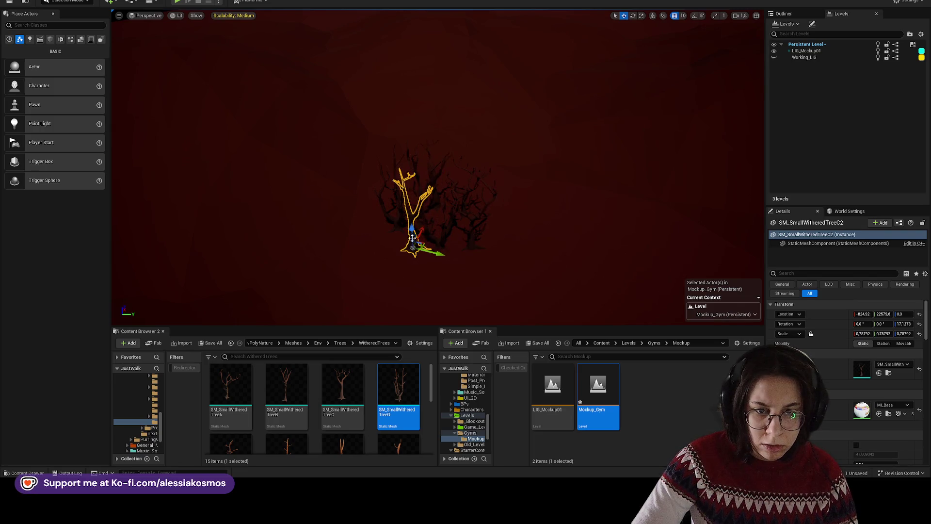
{"action": "key", "text": "r"}
{"action": "left_click_drag", "start_coordinate": [436, 250], "coordinate": [416, 240]}
{"action": "key", "text": "ctrl+z"}
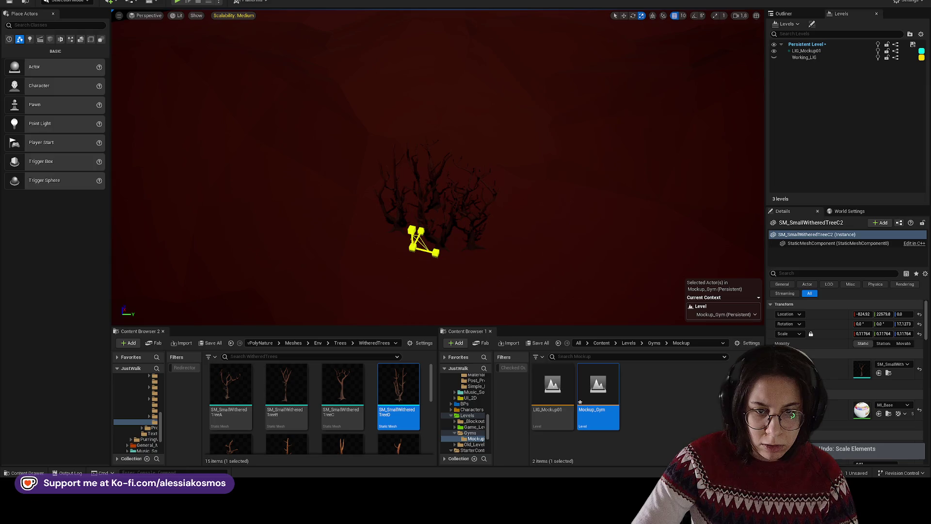
- Rotate the small withered tree and enlarge it from 0.339 to about 0.46
{"action": "key", "text": "f"}
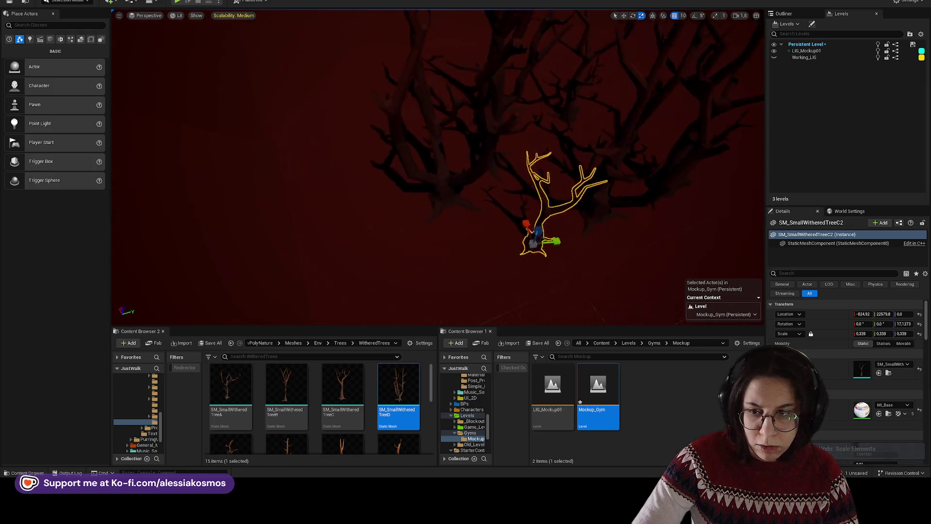
{"action": "key", "text": "e"}
{"action": "mouse_move", "coordinate": [466, 241]}
{"action": "left_mouse_down"}
{"action": "mouse_move", "coordinate": [482, 266]}
{"action": "mouse_move", "coordinate": [458, 228]}
{"action": "left_mouse_up"}
{"action": "key", "text": "w"}
{"action": "scroll", "coordinate": [447, 214], "scroll_direction": "down", "scroll_amount": 5}
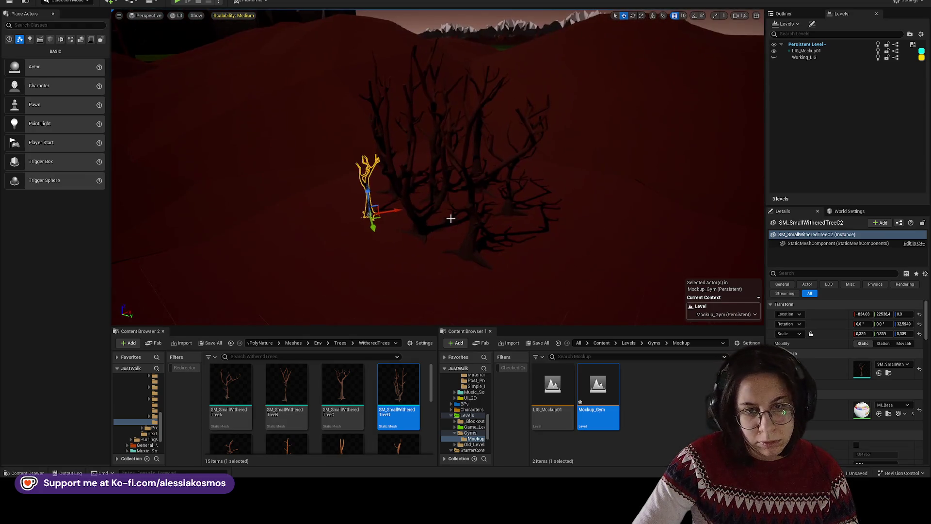
{"action": "key", "text": "r"}
{"action": "mouse_move", "coordinate": [374, 219]}
{"action": "left_mouse_down"}
{"action": "mouse_move", "coordinate": [374, 201]}
{"action": "mouse_move", "coordinate": [341, 206]}
{"action": "mouse_move", "coordinate": [394, 213]}
{"action": "mouse_move", "coordinate": [359, 211]}
{"action": "mouse_move", "coordinate": [359, 192]}
{"action": "left_mouse_up"}
{"action": "scroll", "coordinate": [336, 208], "scroll_direction": "up", "scroll_amount": 3}
- Make a copy of the tree, turn it to a new angle, and shrink it to about 0.35
{"action": "key", "text": "w"}
{"action": "key", "text": "e"}
{"action": "key", "text": "w"}
{"action": "key", "text": "r"}
{"action": "scroll", "coordinate": [523, 155], "scroll_direction": "down", "scroll_amount": 5}
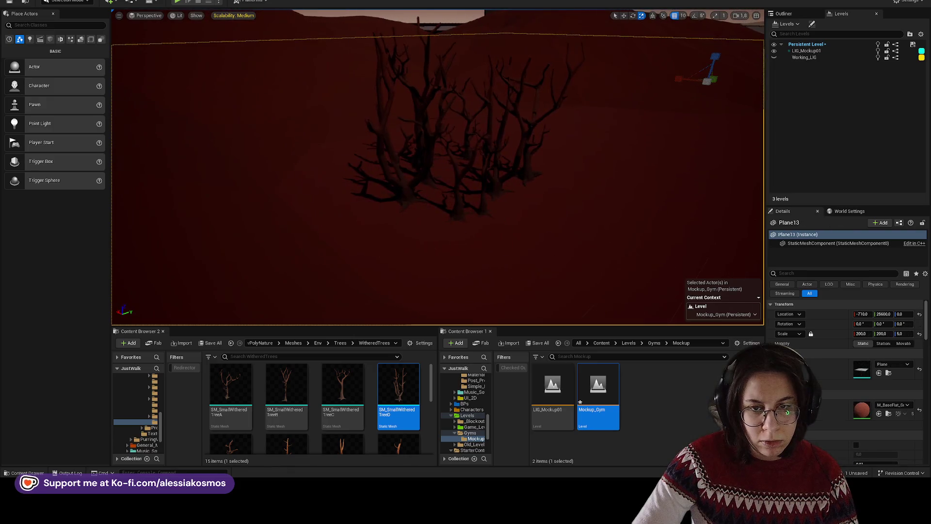
- Deselect the tree and climb from Environment through Assets up to the Content folder
{"action": "left_click", "coordinate": [524, 156]}
{"action": "scroll", "coordinate": [436, 169], "scroll_direction": "down", "scroll_amount": 4}
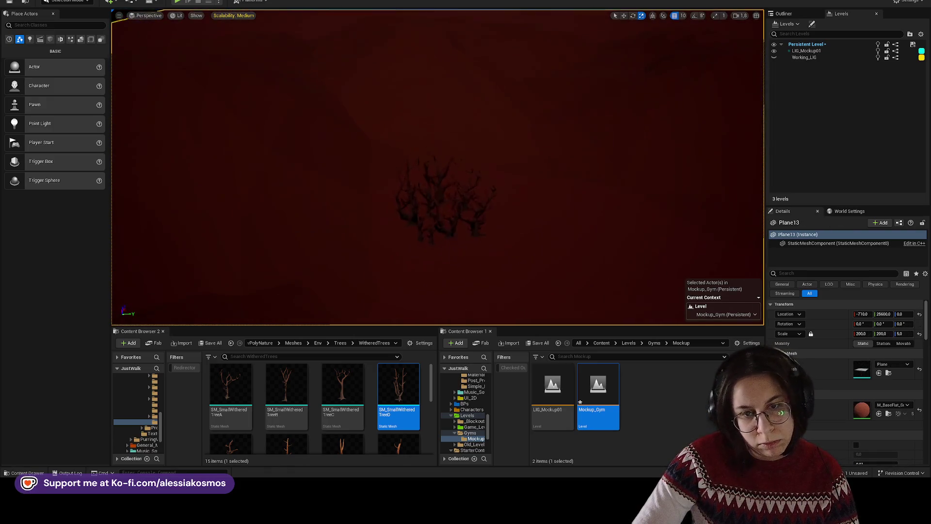
{"action": "scroll", "coordinate": [465, 160], "scroll_direction": "up", "scroll_amount": 2}
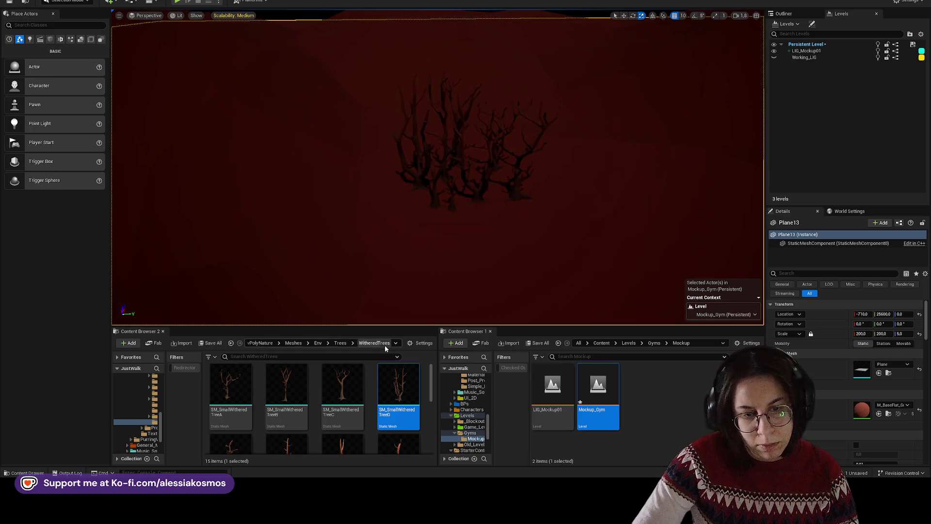
{"action": "left_click", "coordinate": [269, 346]}
{"action": "left_click", "coordinate": [291, 345]}
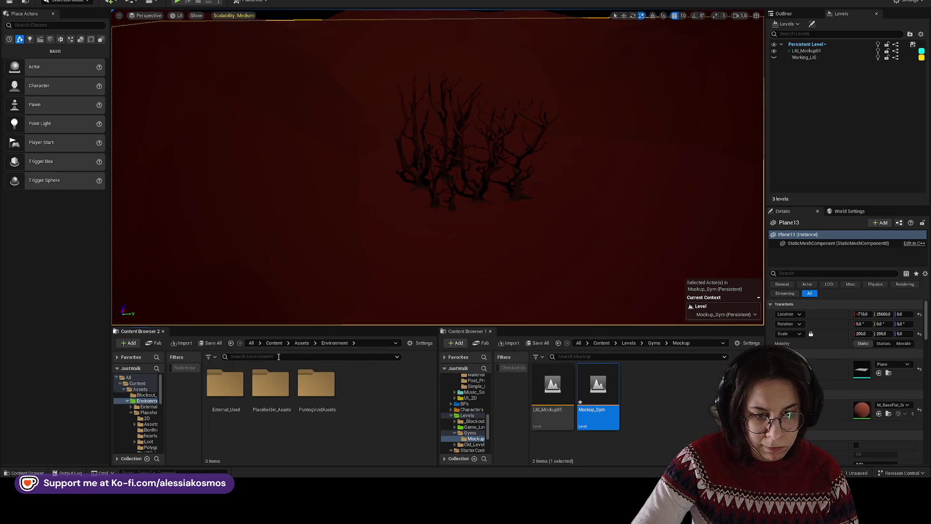
{"action": "left_click", "coordinate": [302, 343]}
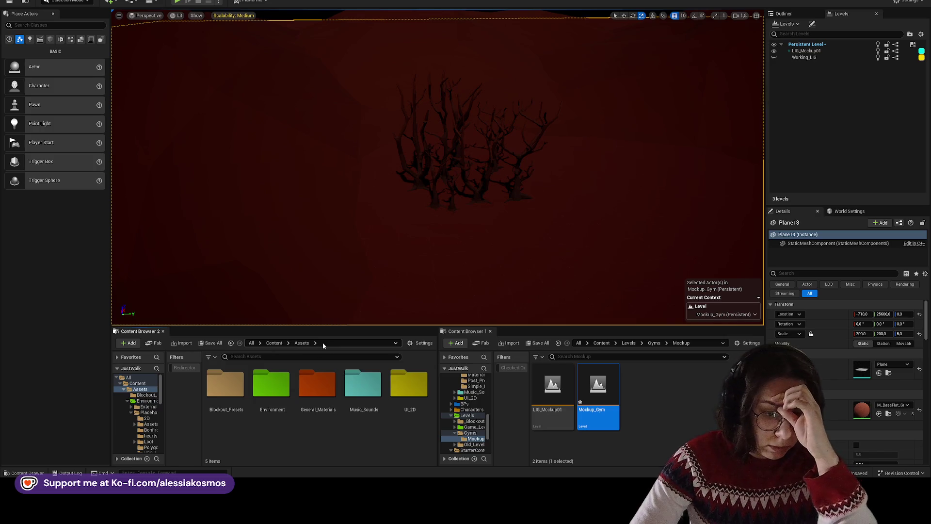
{"action": "left_click", "coordinate": [274, 343]}
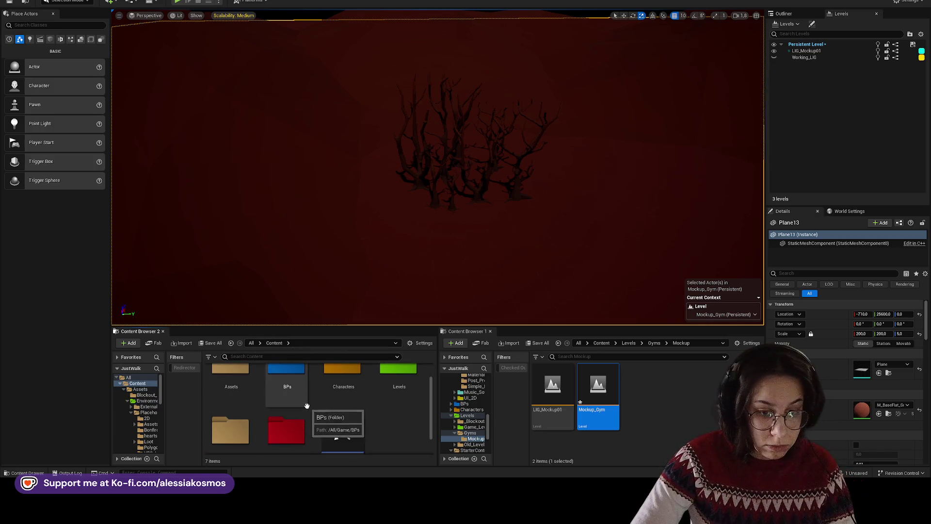
- Browse Levels > Game_Levels, then Assets > General_Materials in Content Browser 2
{"action": "scroll", "coordinate": [316, 398], "scroll_direction": "up", "scroll_amount": 3}
{"action": "double_click", "coordinate": [397, 383]}
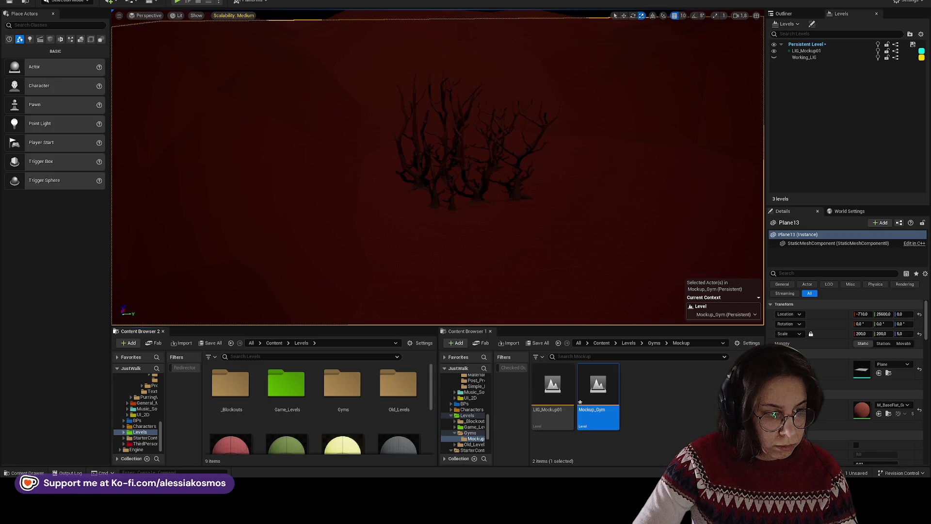
{"action": "double_click", "coordinate": [293, 388]}
{"action": "left_click", "coordinate": [275, 343]}
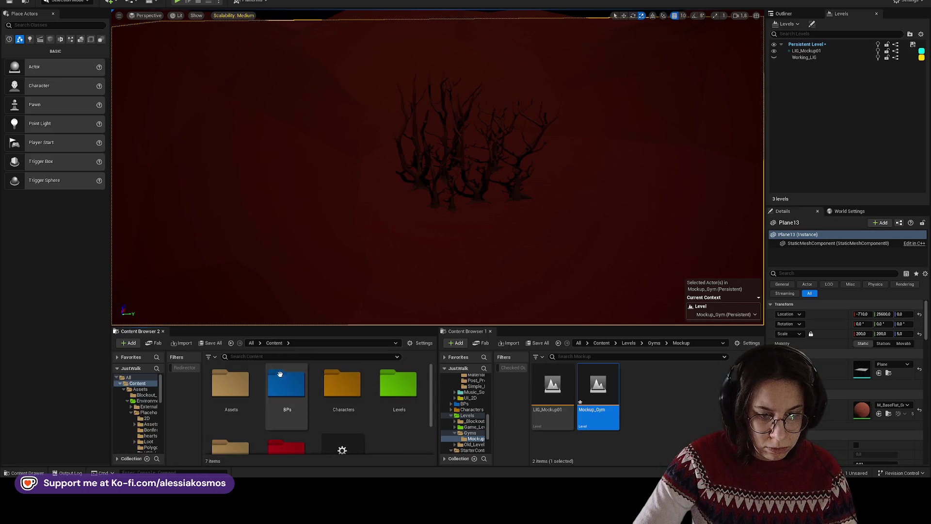
{"action": "double_click", "coordinate": [231, 383]}
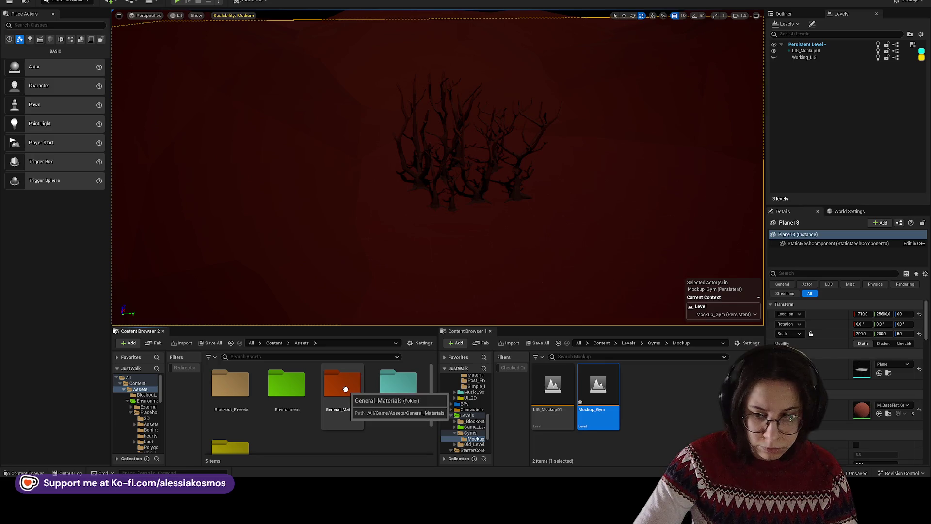
{"action": "scroll", "coordinate": [320, 407], "scroll_direction": "down", "scroll_amount": 1}
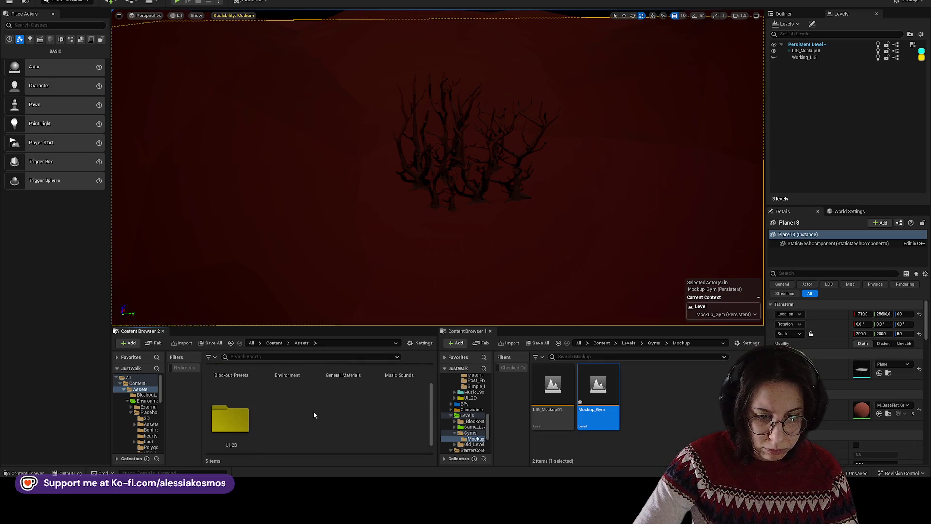
{"action": "scroll", "coordinate": [313, 415], "scroll_direction": "up", "scroll_amount": 1}
{"action": "double_click", "coordinate": [342, 387]}
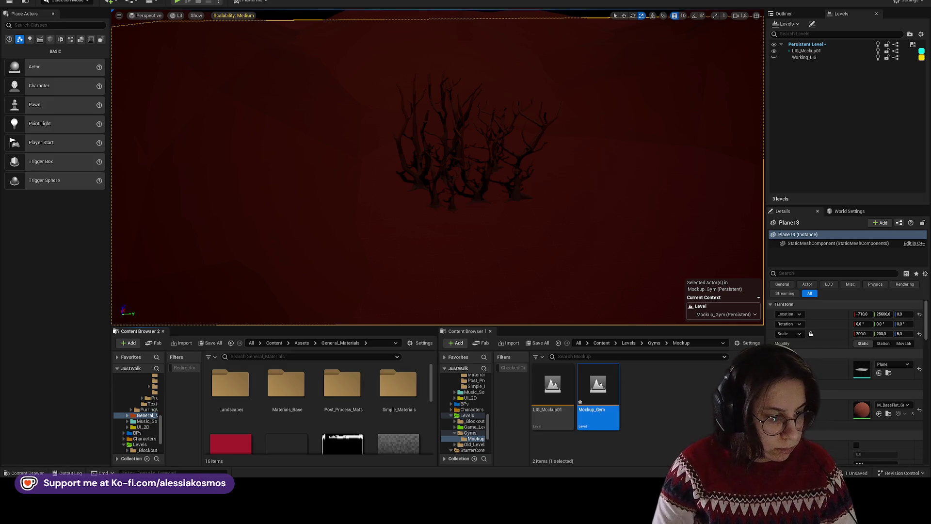
- Navigate Assets > Environment > PurringVoidAssets > Small_Enritchment > PV_RockLike
{"action": "scroll", "coordinate": [488, 204], "scroll_direction": "up", "scroll_amount": 3}
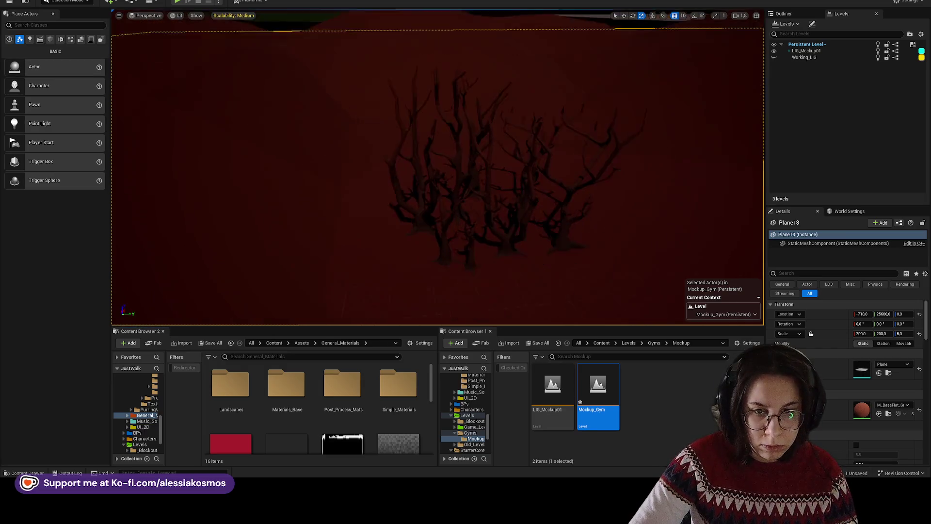
{"action": "left_click", "coordinate": [304, 345]}
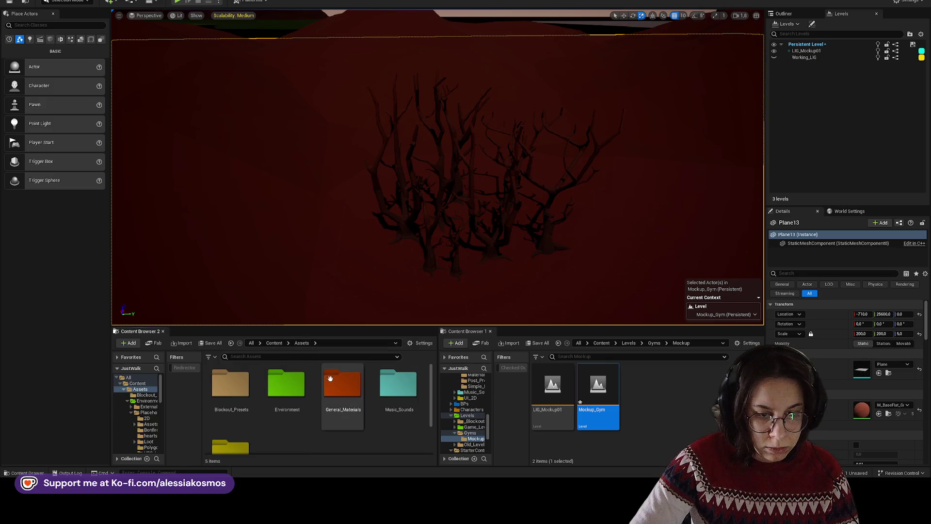
{"action": "double_click", "coordinate": [286, 383]}
{"action": "double_click", "coordinate": [317, 383]}
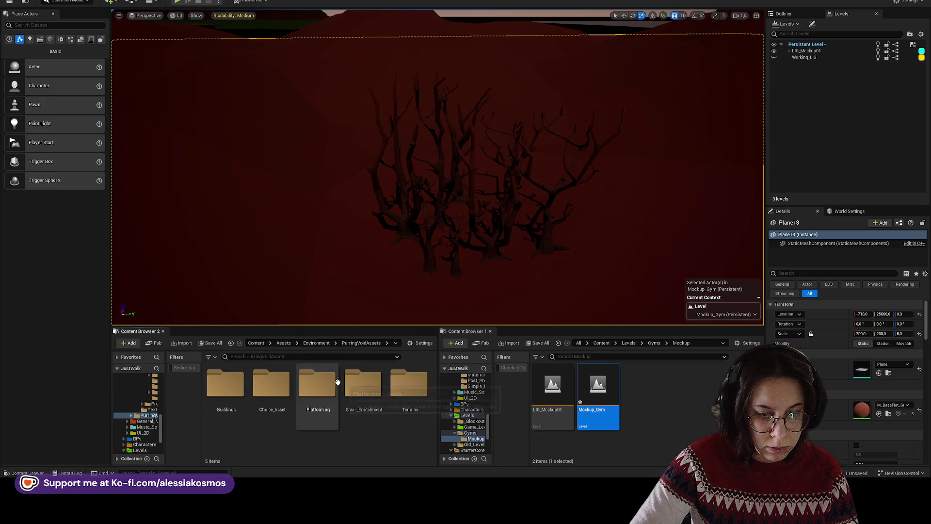
{"action": "double_click", "coordinate": [363, 383]}
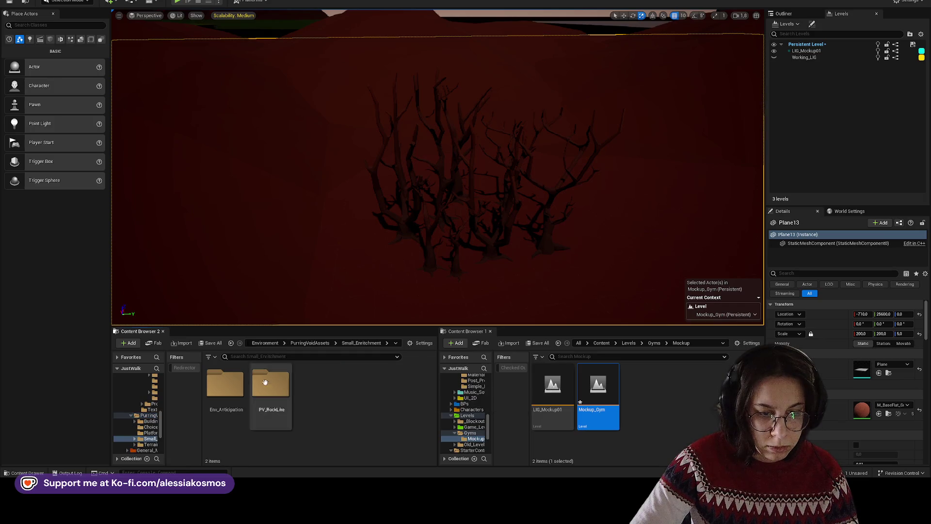
{"action": "double_click", "coordinate": [265, 382]}
{"action": "left_click", "coordinate": [355, 345]}
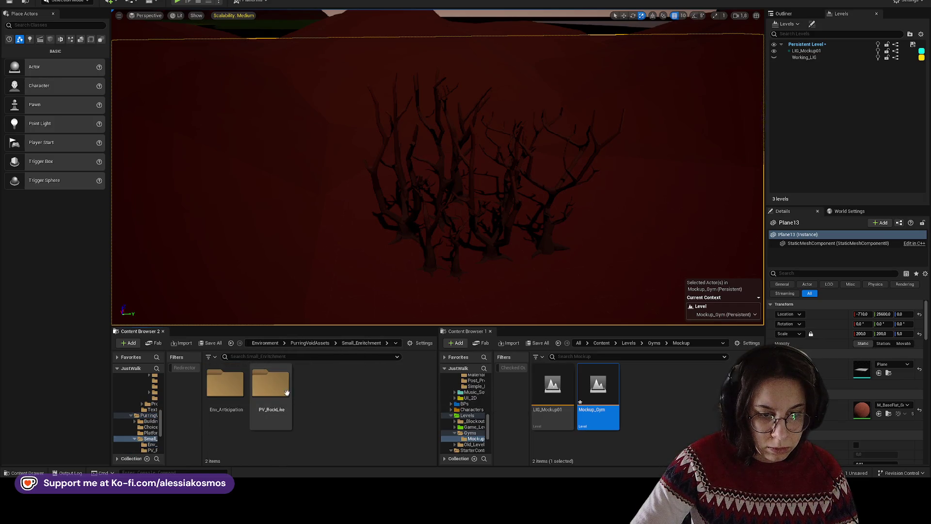
{"action": "double_click", "coordinate": [289, 375]}
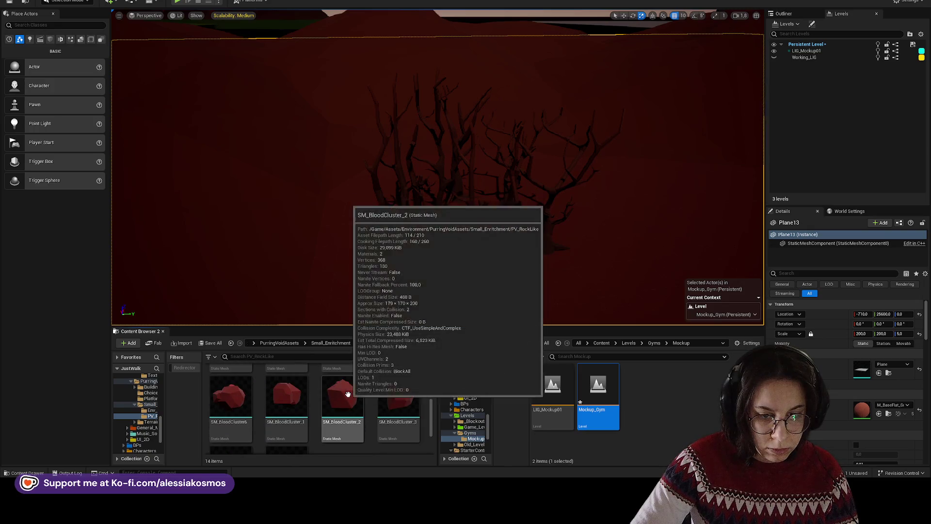
- Place three SM_BloodCluster rocks among the trees, rotating and scaling them
{"action": "mouse_move", "coordinate": [230, 396]}
{"action": "left_mouse_down"}
{"action": "mouse_move", "coordinate": [368, 285]}
{"action": "mouse_move", "coordinate": [383, 245]}
{"action": "mouse_move", "coordinate": [407, 269]}
{"action": "mouse_move", "coordinate": [391, 231]}
{"action": "left_mouse_up"}
{"action": "key", "text": "e"}
{"action": "key", "text": "w"}
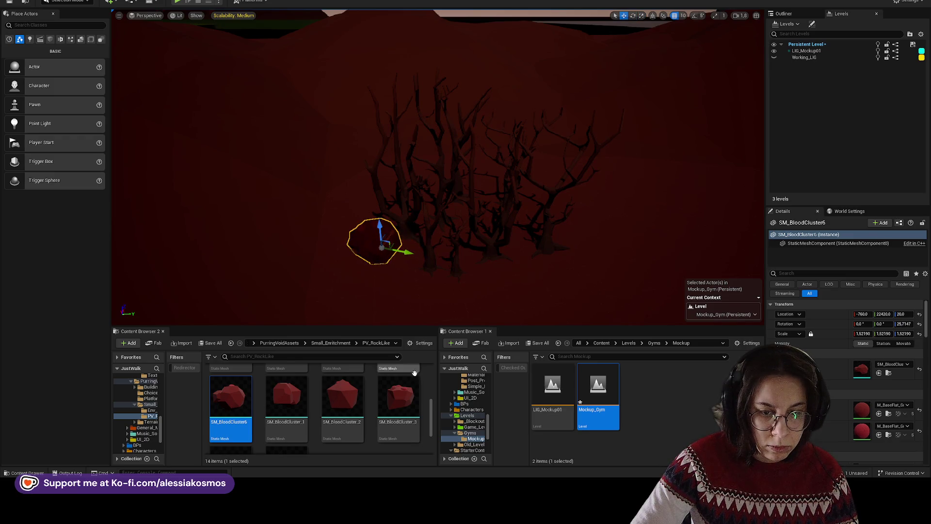
{"action": "mouse_move", "coordinate": [398, 395]}
{"action": "left_mouse_down"}
{"action": "mouse_move", "coordinate": [378, 289]}
{"action": "mouse_move", "coordinate": [357, 264]}
{"action": "mouse_move", "coordinate": [378, 237]}
{"action": "mouse_move", "coordinate": [383, 261]}
{"action": "mouse_move", "coordinate": [352, 241]}
{"action": "left_mouse_up"}
{"action": "key", "text": "e"}
{"action": "key", "text": "r"}
{"action": "key", "text": "w"}
{"action": "scroll", "coordinate": [426, 277], "scroll_direction": "down", "scroll_amount": 3}
{"action": "scroll", "coordinate": [315, 408], "scroll_direction": "down", "scroll_amount": 2}
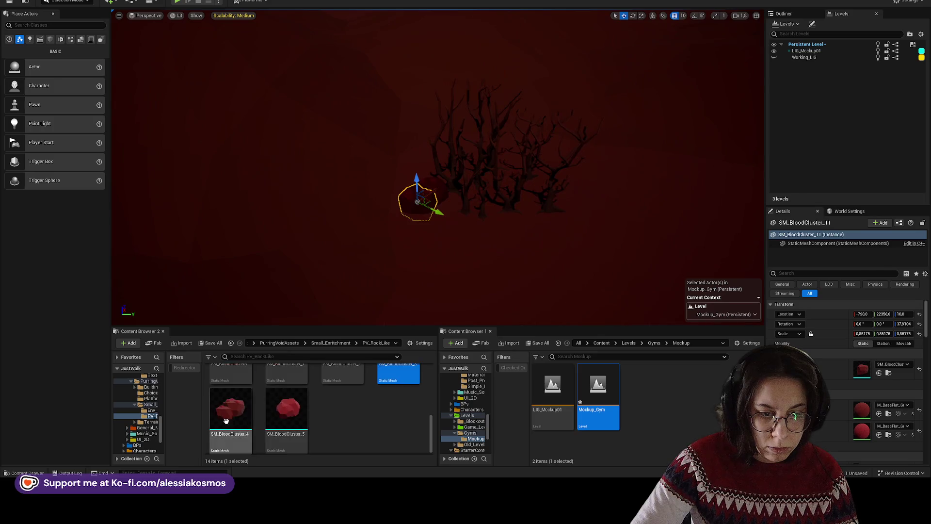
{"action": "mouse_move", "coordinate": [230, 408]}
{"action": "left_mouse_down"}
{"action": "mouse_move", "coordinate": [444, 234]}
{"action": "mouse_move", "coordinate": [426, 245]}
{"action": "mouse_move", "coordinate": [436, 242]}
{"action": "left_mouse_up"}
{"action": "key", "text": "e"}
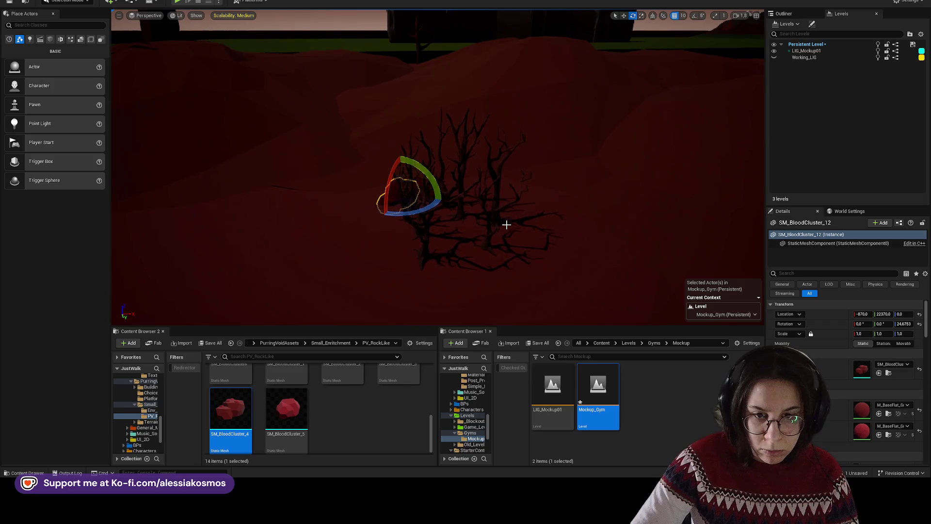
- Frame the small withered tree, hide LIG_Mockup01 and show Working_LIG
{"action": "left_click", "coordinate": [492, 231]}
{"action": "left_click", "coordinate": [488, 224]}
{"action": "key", "text": "f"}
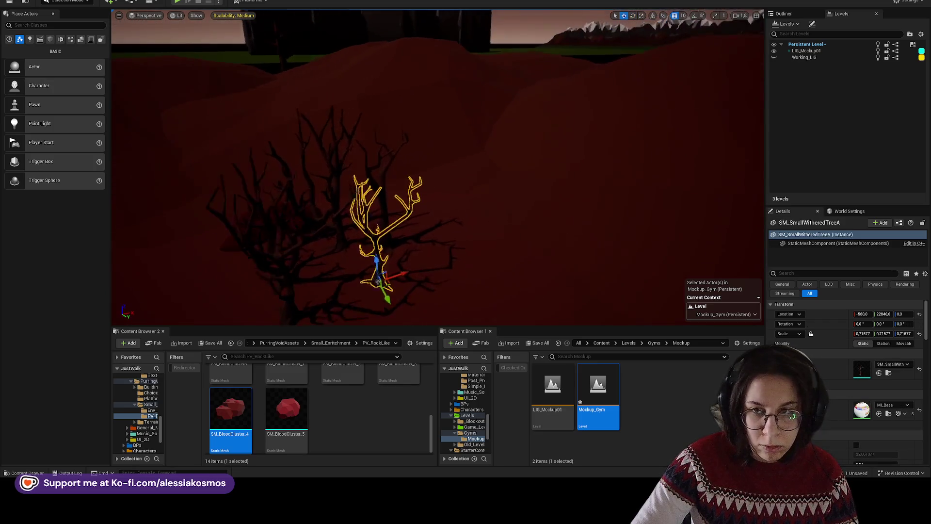
{"action": "key", "text": "w"}
{"action": "left_click", "coordinate": [774, 51]}
{"action": "left_click", "coordinate": [774, 58]}
- Turn the small tree and place another blood-cluster rock beside it
{"action": "mouse_move", "coordinate": [460, 219]}
{"action": "left_mouse_down"}
{"action": "mouse_move", "coordinate": [528, 201]}
{"action": "mouse_move", "coordinate": [513, 201]}
{"action": "left_mouse_up"}
{"action": "key", "text": "e"}
{"action": "mouse_move", "coordinate": [267, 400]}
{"action": "left_mouse_down"}
{"action": "mouse_move", "coordinate": [467, 249]}
{"action": "mouse_move", "coordinate": [426, 187]}
{"action": "mouse_move", "coordinate": [417, 189]}
{"action": "mouse_move", "coordinate": [502, 229]}
{"action": "mouse_move", "coordinate": [437, 206]}
{"action": "mouse_move", "coordinate": [430, 183]}
{"action": "left_mouse_up"}
{"action": "key", "text": "w"}
{"action": "scroll", "coordinate": [430, 183], "scroll_direction": "up", "scroll_amount": 5}
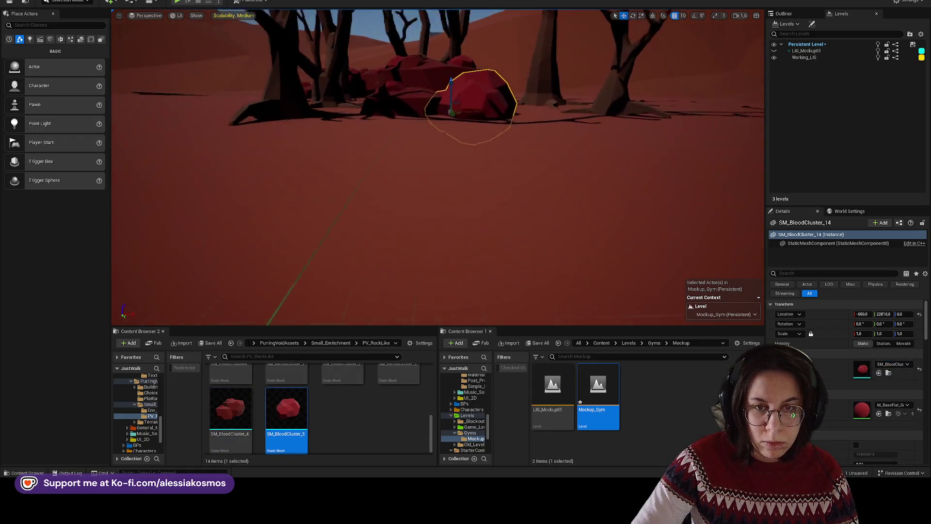
- Rotate a blood-cluster rock, nudge it sideways, and scale it down
{"action": "scroll", "coordinate": [329, 255], "scroll_direction": "up", "scroll_amount": 2}
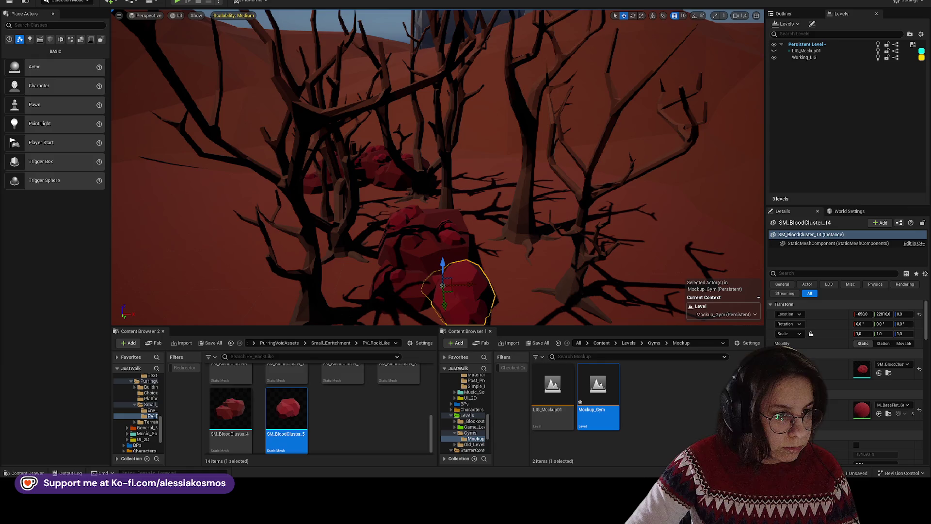
{"action": "mouse_move", "coordinate": [312, 232]}
{"action": "left_mouse_down"}
{"action": "mouse_move", "coordinate": [446, 212]}
{"action": "mouse_move", "coordinate": [417, 213]}
{"action": "mouse_move", "coordinate": [422, 221]}
{"action": "left_mouse_up"}
{"action": "key", "text": "e"}
{"action": "key", "text": "w"}
{"action": "mouse_move", "coordinate": [407, 186]}
{"action": "left_mouse_down"}
{"action": "mouse_move", "coordinate": [395, 207]}
{"action": "mouse_move", "coordinate": [400, 219]}
{"action": "mouse_move", "coordinate": [415, 216]}
{"action": "mouse_move", "coordinate": [477, 271]}
{"action": "left_mouse_up"}
{"action": "key", "text": "r"}
{"action": "key", "text": "w"}
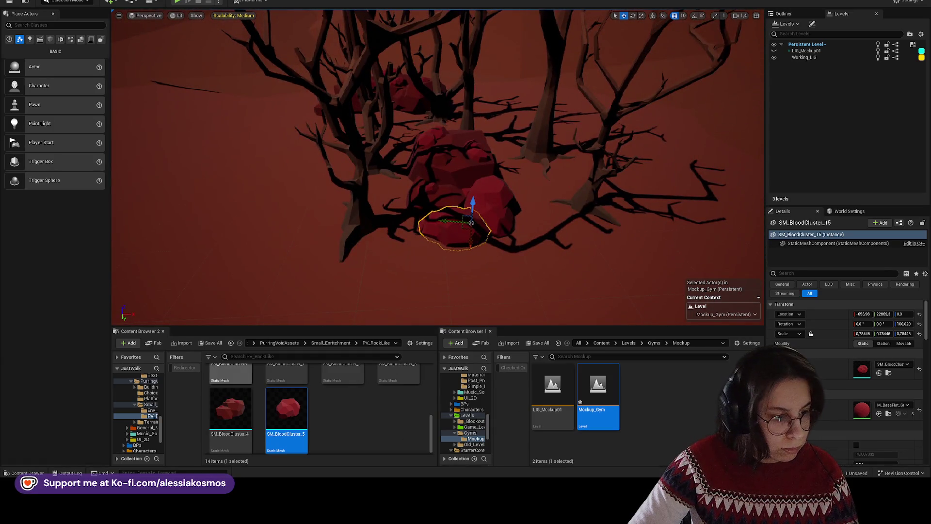
{"action": "mouse_move", "coordinate": [463, 180]}
{"action": "left_mouse_down"}
{"action": "mouse_move", "coordinate": [464, 223]}
{"action": "mouse_move", "coordinate": [480, 181]}
{"action": "left_mouse_up"}
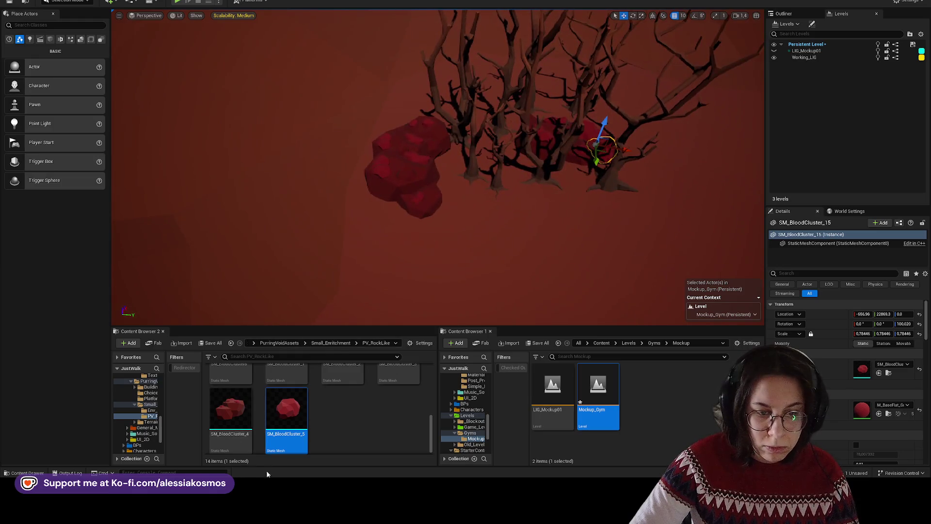
- Add another blood-cluster rock in front of the pile, turned to about 121 degrees
{"action": "left_click", "coordinate": [385, 214]}
{"action": "key", "text": "e"}
{"action": "mouse_move", "coordinate": [404, 244]}
{"action": "left_mouse_down"}
{"action": "mouse_move", "coordinate": [390, 259]}
{"action": "mouse_move", "coordinate": [400, 270]}
{"action": "mouse_move", "coordinate": [422, 267]}
{"action": "mouse_move", "coordinate": [405, 272]}
{"action": "left_mouse_up"}
{"action": "key", "text": "w"}
{"action": "key", "text": "e"}
{"action": "scroll", "coordinate": [347, 380], "scroll_direction": "up", "scroll_amount": 3}
{"action": "scroll", "coordinate": [478, 260], "scroll_direction": "up", "scroll_amount": 3}
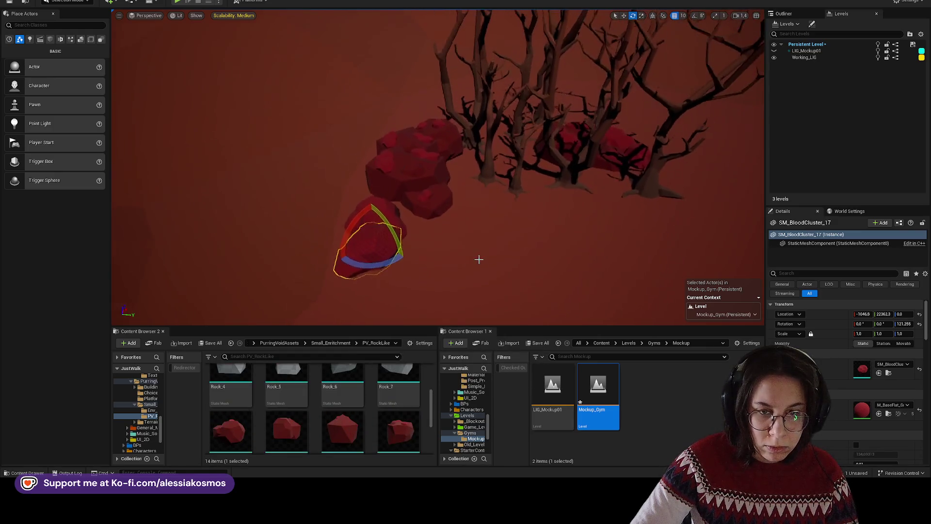
{"action": "key", "text": "r"}
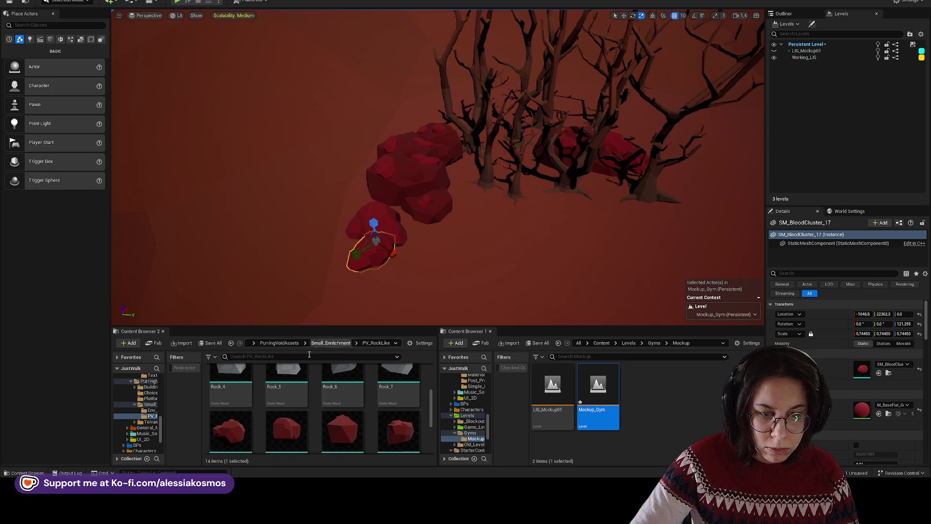
- Try grey Rock_5 and Rock_6 beside the red rocks, removing both, then review
{"action": "mouse_move", "coordinate": [286, 383]}
{"action": "left_mouse_down"}
{"action": "mouse_move", "coordinate": [426, 296]}
{"action": "mouse_move", "coordinate": [437, 266]}
{"action": "mouse_move", "coordinate": [412, 265]}
{"action": "left_mouse_up"}
{"action": "key", "text": "Delete"}
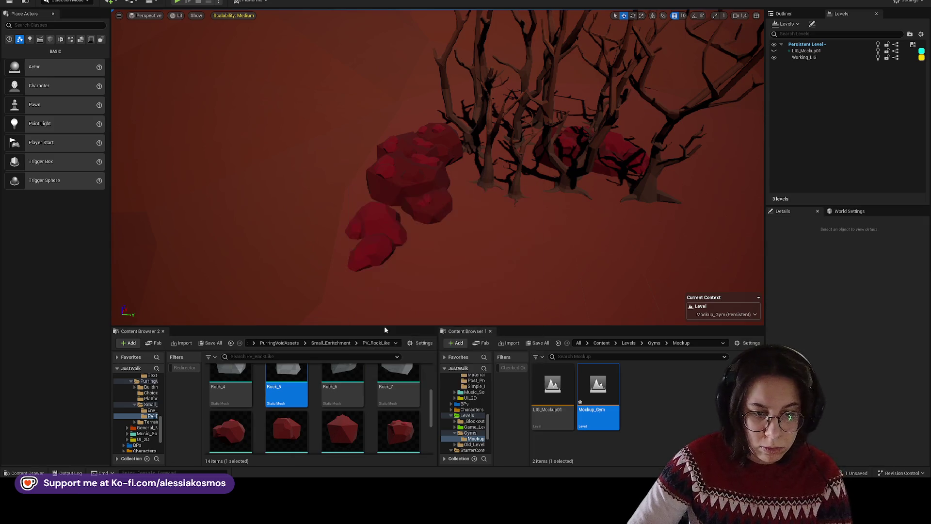
{"action": "mouse_move", "coordinate": [342, 385]}
{"action": "left_mouse_down"}
{"action": "mouse_move", "coordinate": [345, 368]}
{"action": "mouse_move", "coordinate": [423, 276]}
{"action": "mouse_move", "coordinate": [411, 282]}
{"action": "left_mouse_up"}
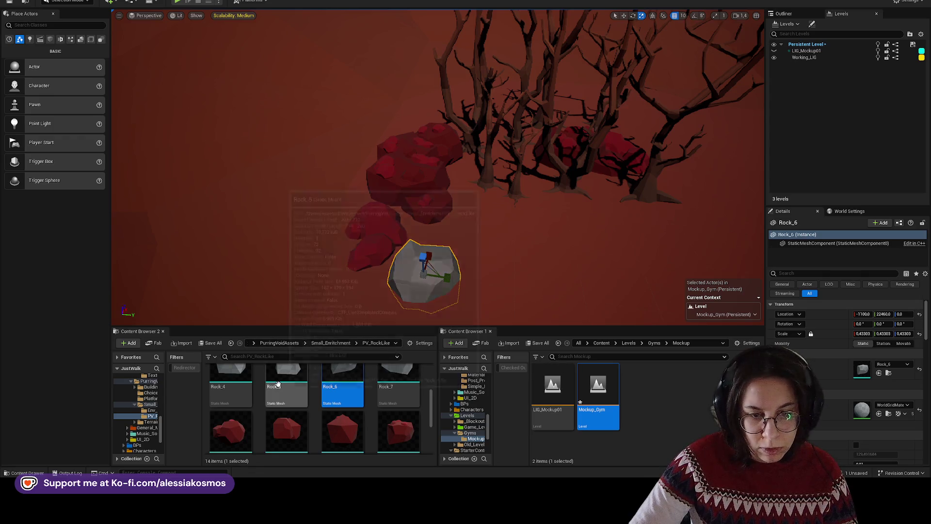
{"action": "scroll", "coordinate": [315, 408], "scroll_direction": "up", "scroll_amount": 3}
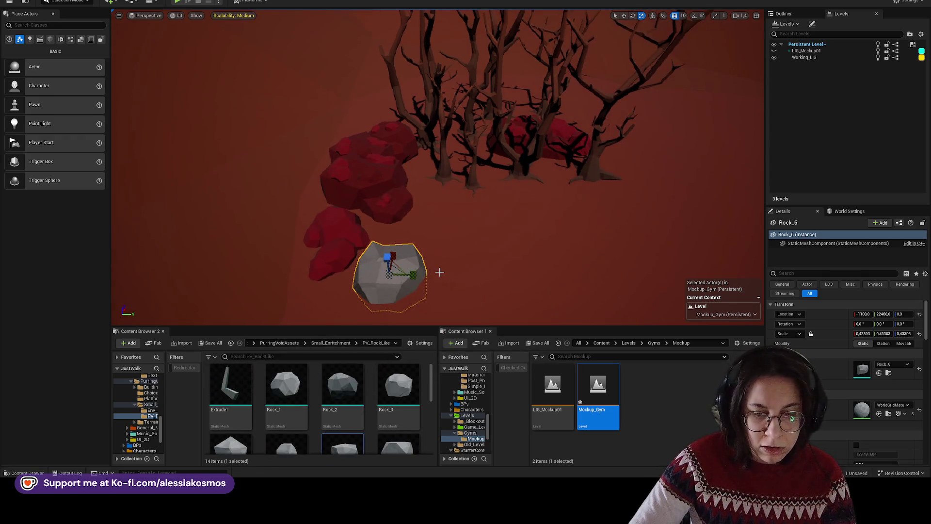
{"action": "key", "text": "ctrl+z"}
{"action": "mouse_move", "coordinate": [563, 207]}
{"action": "left_mouse_down"}
{"action": "mouse_move", "coordinate": [548, 242]}
{"action": "mouse_move", "coordinate": [541, 194]}
{"action": "mouse_move", "coordinate": [529, 202]}
{"action": "mouse_move", "coordinate": [543, 198]}
{"action": "mouse_move", "coordinate": [540, 320]}
{"action": "mouse_move", "coordinate": [226, 170]}
{"action": "mouse_move", "coordinate": [710, 90]}
{"action": "left_mouse_up"}
- Hide Working_LIG, lower SM_DirtLowHillA from Z 80 to 74, and save
{"action": "left_click", "coordinate": [226, 170]}
{"action": "left_click", "coordinate": [774, 56]}
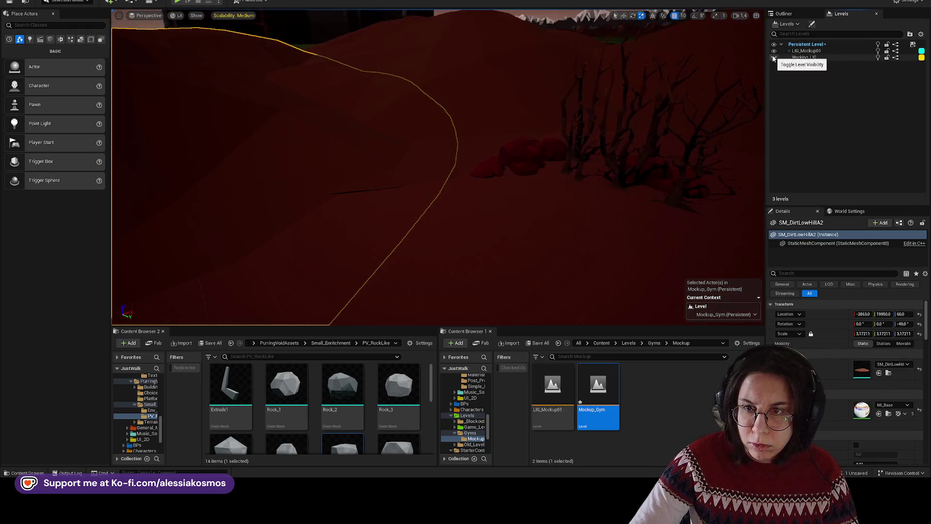
{"action": "left_click_drag", "start_coordinate": [383, 160], "coordinate": [339, 156]}
{"action": "left_click", "coordinate": [383, 148]}
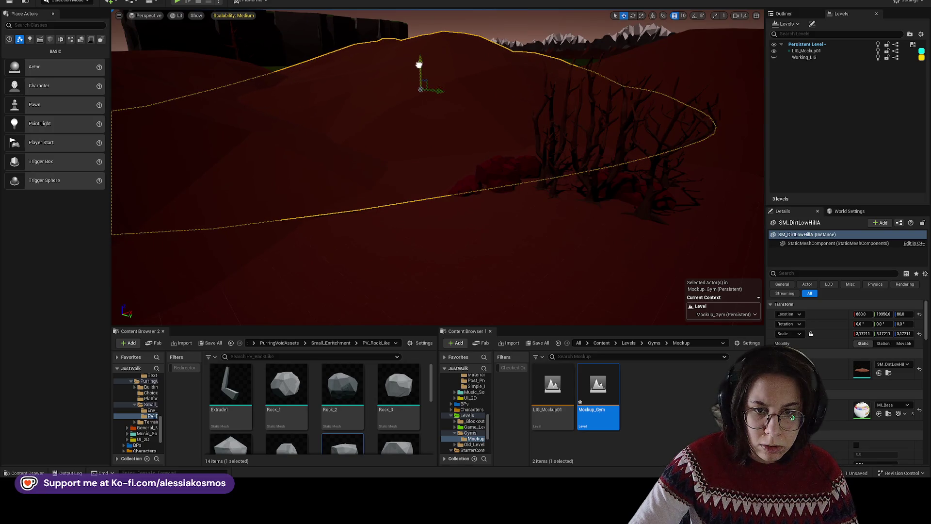
{"action": "left_click_drag", "start_coordinate": [904, 314], "coordinate": [897, 314]}
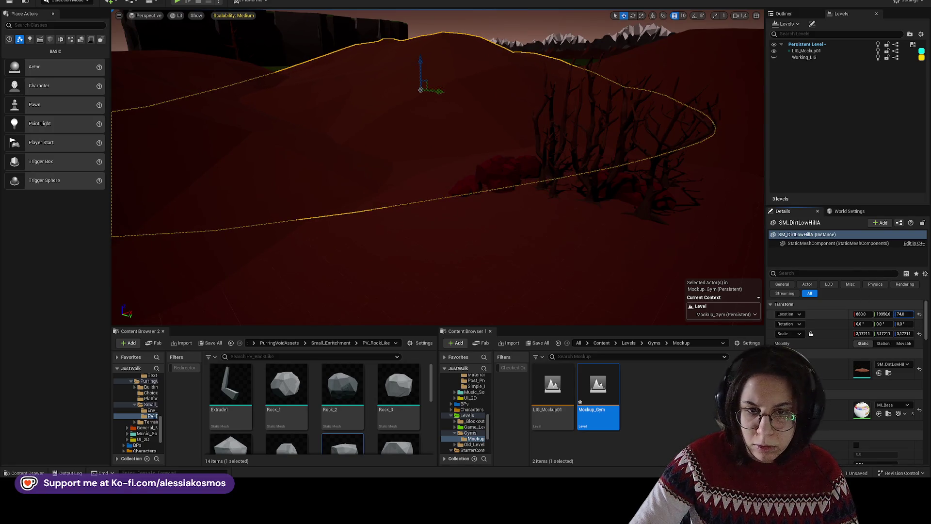
{"action": "left_click_drag", "start_coordinate": [533, 223], "coordinate": [534, 222]}
{"action": "left_click", "coordinate": [533, 222]}
{"action": "key", "text": "ctrl+s"}
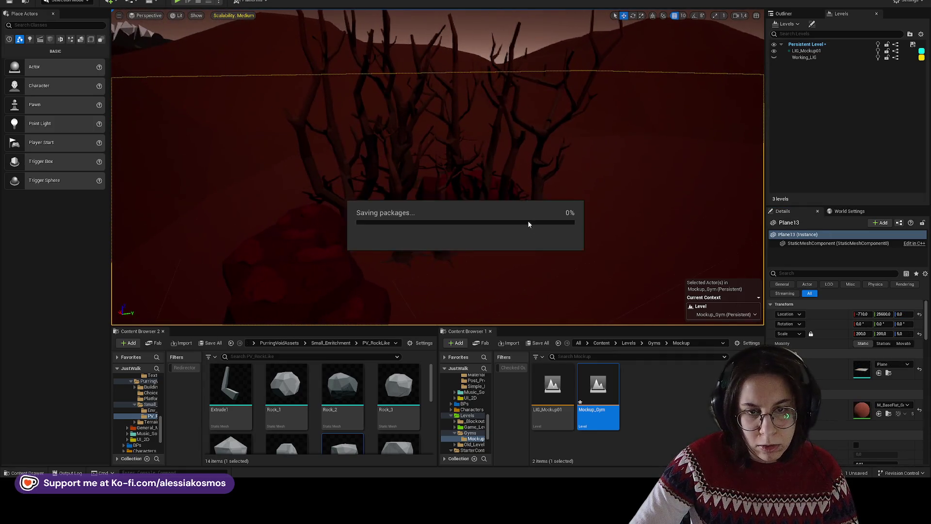
- Adjust hills SM_DirtLowHill4 and SM_DirtLowHill3, setting Z to 78, and save
{"action": "key", "text": "ctrl+z"}
{"action": "key", "text": "f"}
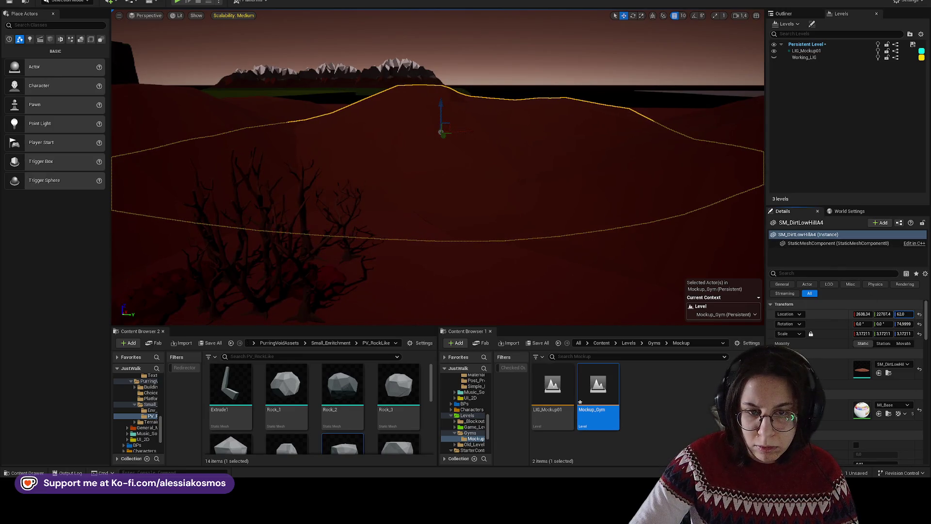
{"action": "key", "text": "ctrl+z"}
{"action": "key", "text": "f"}
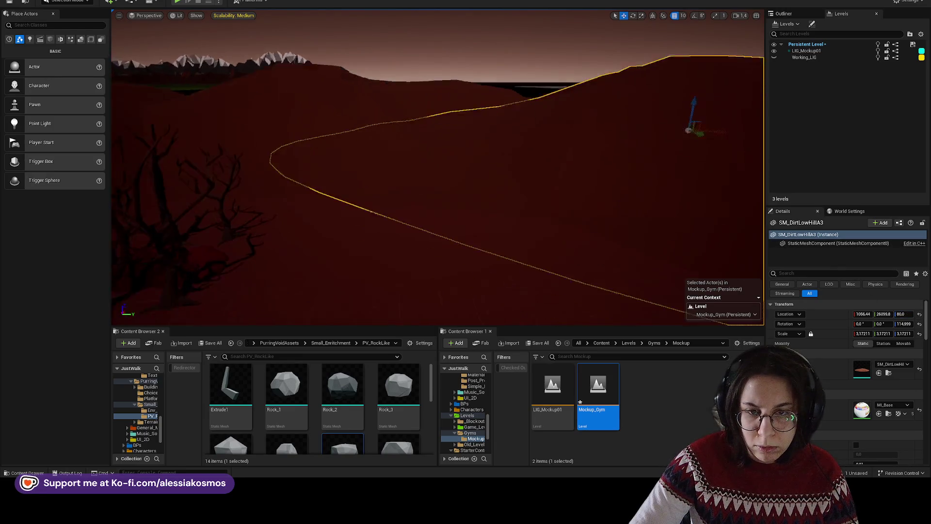
{"action": "key", "text": "ctrl+z"}
{"action": "key", "text": "ctrl+s"}
{"action": "key", "text": "f"}
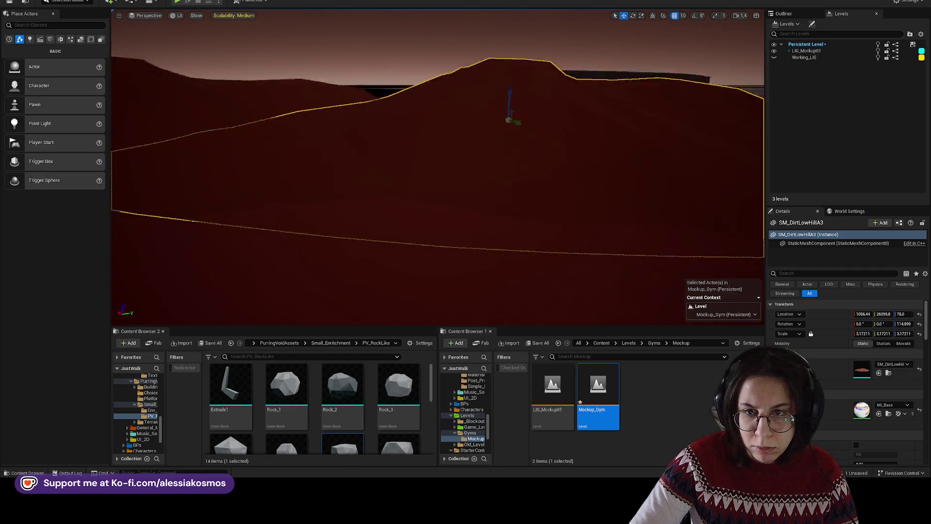
- Review the dead trees and hill stretch, then select the Rock_1 mesh asset
{"action": "mouse_move", "coordinate": [518, 142]}
{"action": "left_mouse_down"}
{"action": "mouse_move", "coordinate": [504, 86]}
{"action": "mouse_move", "coordinate": [499, 137]}
{"action": "mouse_move", "coordinate": [528, 116]}
{"action": "mouse_move", "coordinate": [568, 114]}
{"action": "mouse_move", "coordinate": [503, 139]}
{"action": "left_mouse_up"}
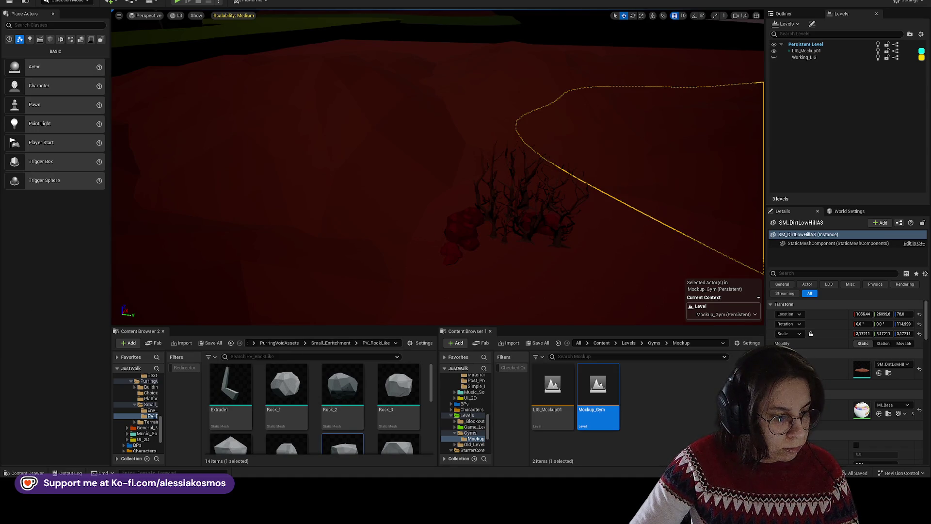
{"action": "mouse_move", "coordinate": [601, 180]}
{"action": "left_mouse_down"}
{"action": "mouse_move", "coordinate": [422, 151]}
{"action": "mouse_move", "coordinate": [401, 338]}
{"action": "left_mouse_up"}
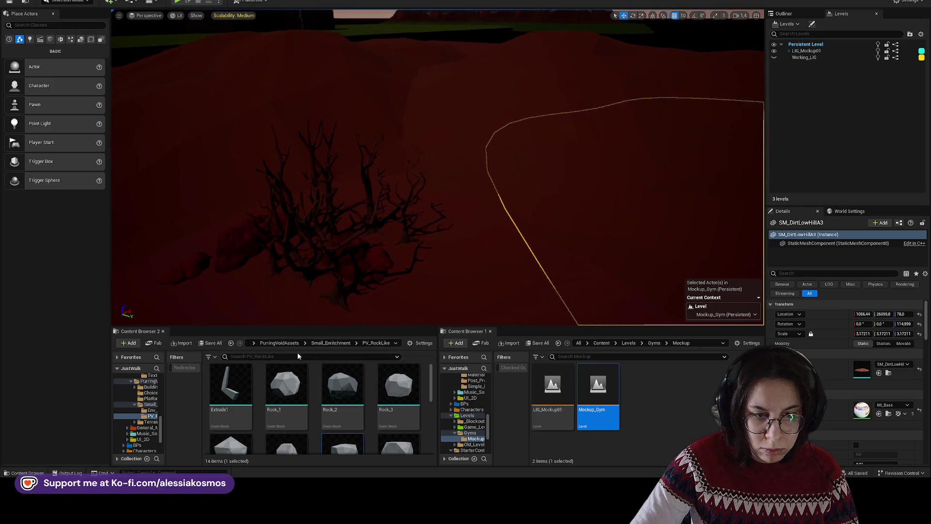
{"action": "left_click", "coordinate": [290, 371]}
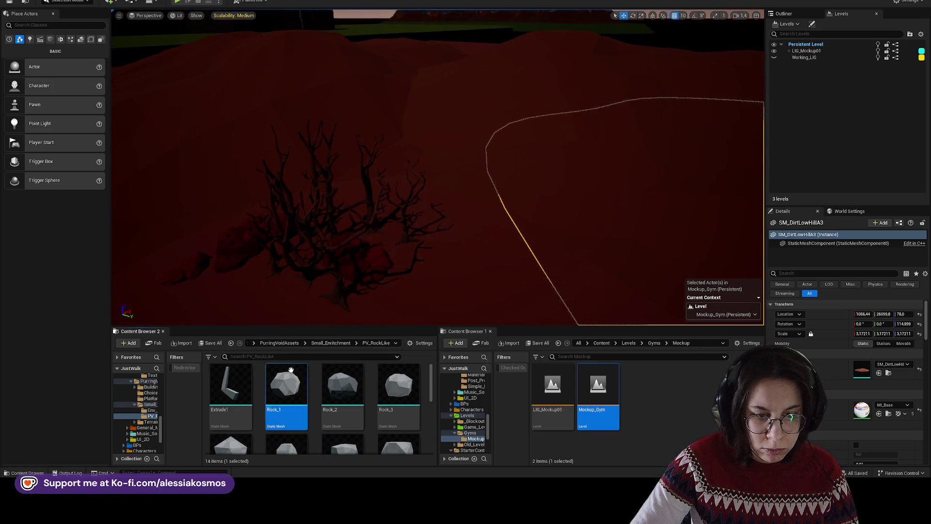
- Browse from the Content root through Assets and General_Materials to the Materials_Base folder
{"action": "left_click", "coordinate": [602, 343]}
{"action": "double_click", "coordinate": [558, 383]}
{"action": "double_click", "coordinate": [669, 382]}
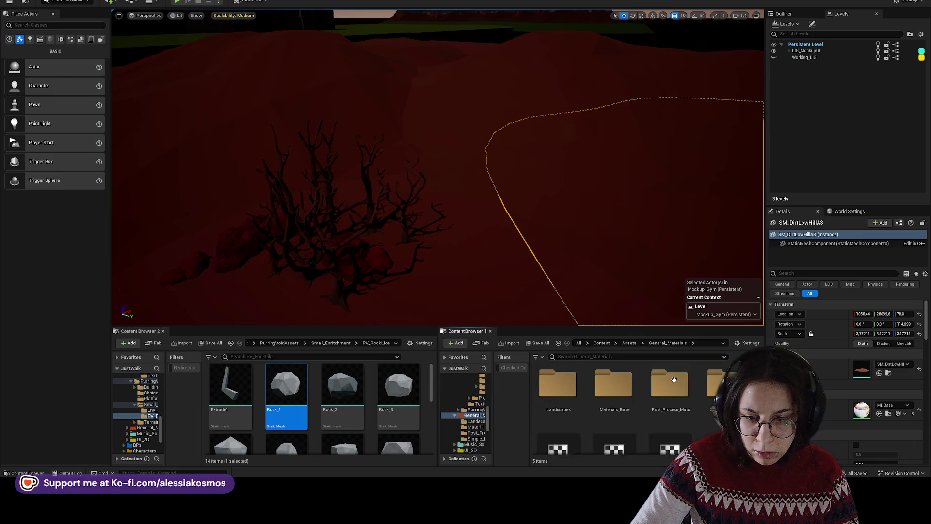
{"action": "double_click", "coordinate": [614, 383]}
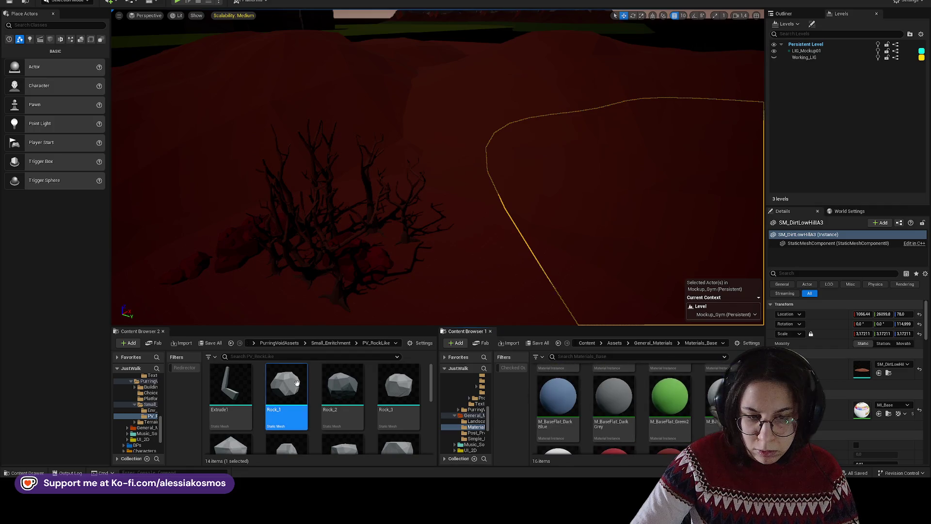
- Assign M_Base to Rock_1's Element 0, replacing the dark grey material, and close its editor
{"action": "mouse_move", "coordinate": [290, 383]}
{"action": "mouse_move", "coordinate": [613, 395]}
{"action": "left_mouse_down"}
{"action": "mouse_move", "coordinate": [463, 233]}
{"action": "mouse_move", "coordinate": [457, 202]}
{"action": "left_mouse_up"}
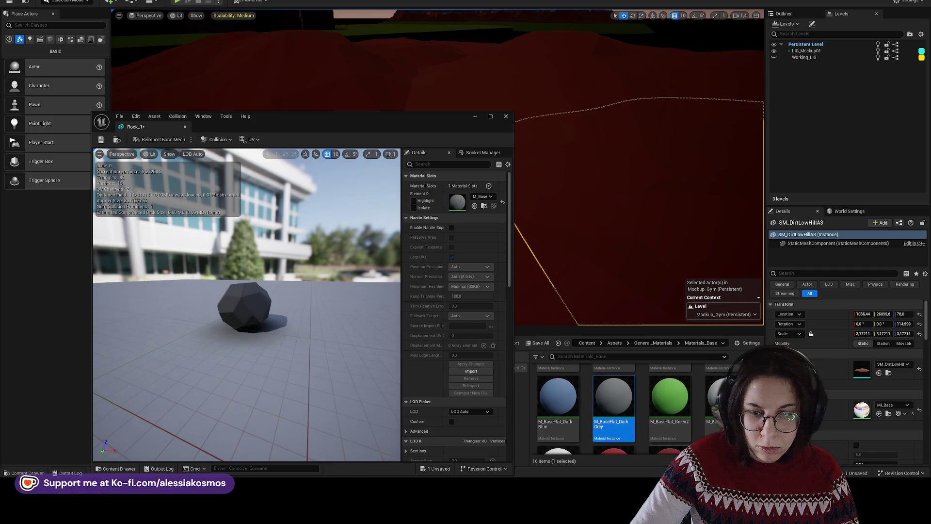
{"action": "scroll", "coordinate": [712, 402], "scroll_direction": "down", "scroll_amount": 1}
{"action": "left_click_drag", "start_coordinate": [713, 402], "coordinate": [458, 203]}
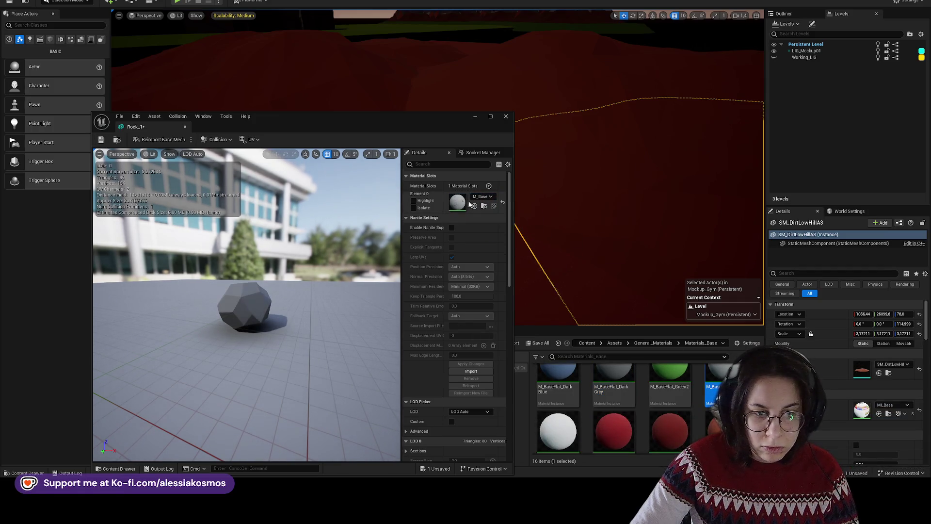
{"action": "left_click", "coordinate": [185, 127]}
- Give Rock_2 and Rock_3 the M_Base material, saving Rock_3, and close both editors
{"action": "double_click", "coordinate": [339, 393]}
{"action": "mouse_move", "coordinate": [712, 388]}
{"action": "left_mouse_down"}
{"action": "mouse_move", "coordinate": [496, 282]}
{"action": "mouse_move", "coordinate": [458, 203]}
{"action": "left_mouse_up"}
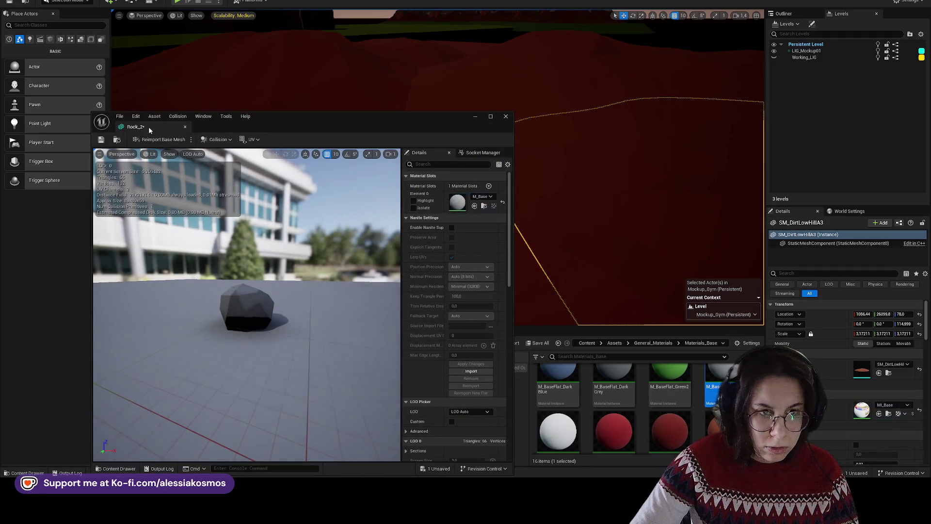
{"action": "left_click", "coordinate": [185, 127]}
{"action": "double_click", "coordinate": [398, 398]}
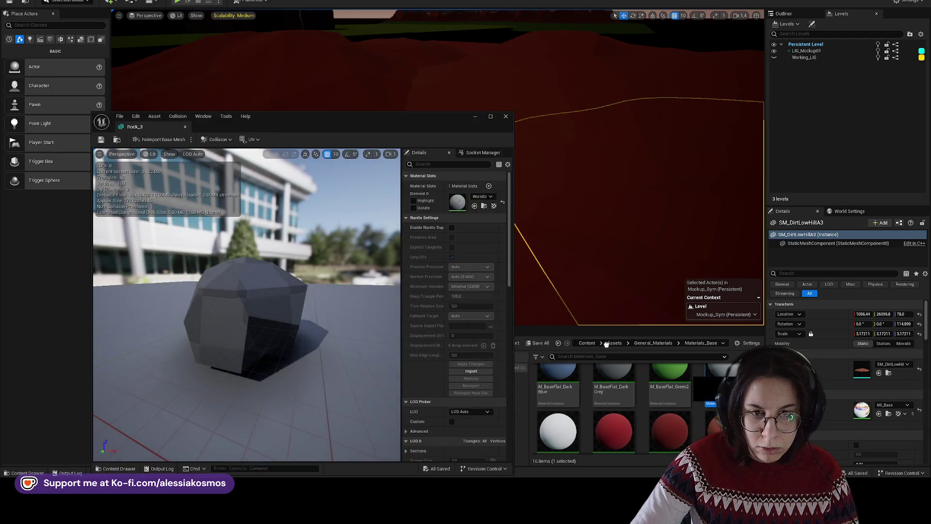
{"action": "left_click_drag", "start_coordinate": [607, 343], "coordinate": [458, 203]}
{"action": "left_click", "coordinate": [102, 140]}
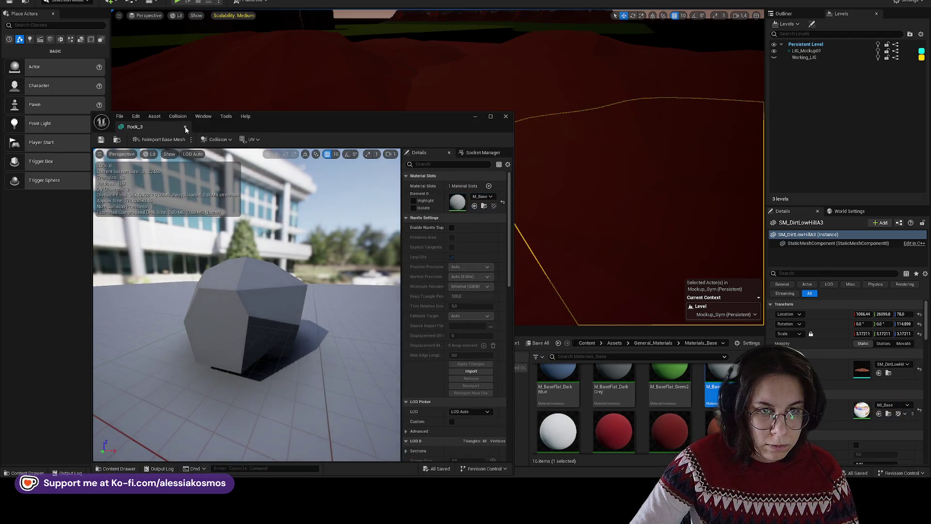
{"action": "left_click", "coordinate": [185, 127]}
- Select Rock_4 through Rock_7 and open all four meshes for editing
{"action": "key", "text": "Right"}
{"action": "left_click", "coordinate": [398, 407], "text": "shift"}
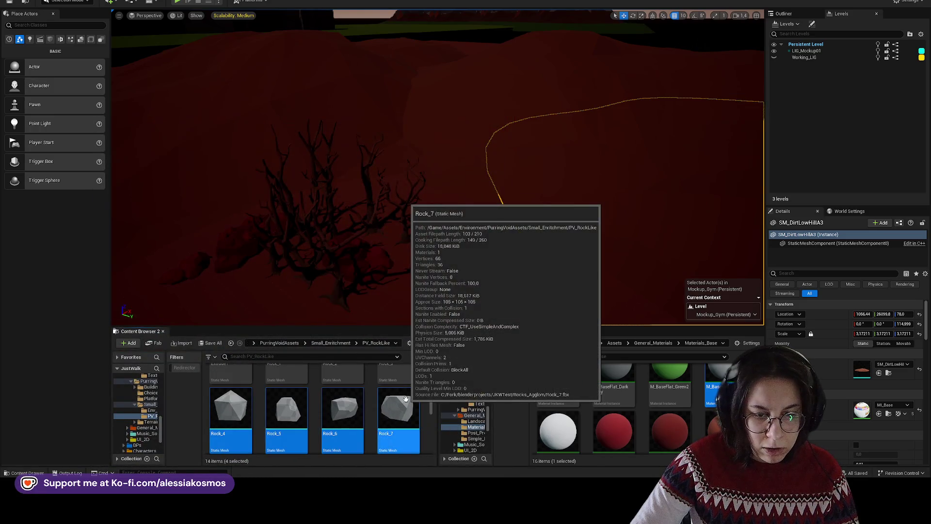
{"action": "right_click", "coordinate": [407, 407]}
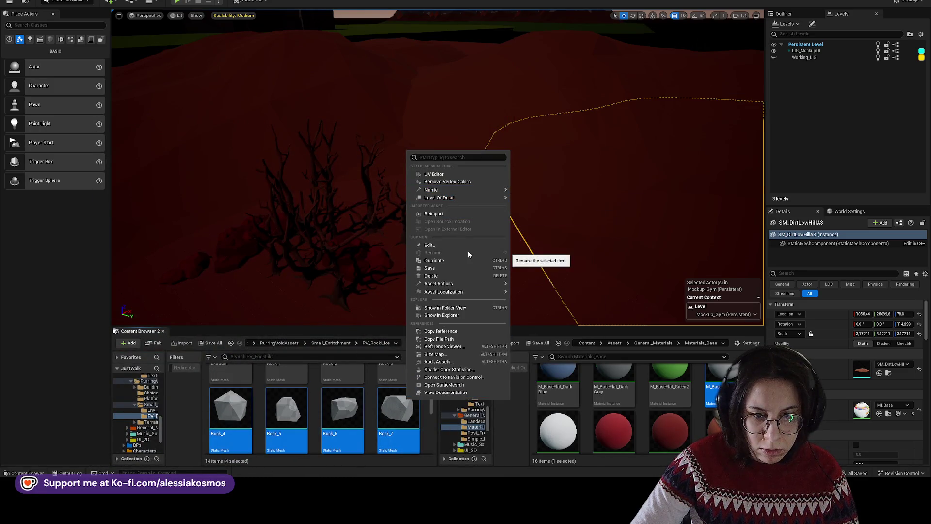
{"action": "type", "text": "we"}
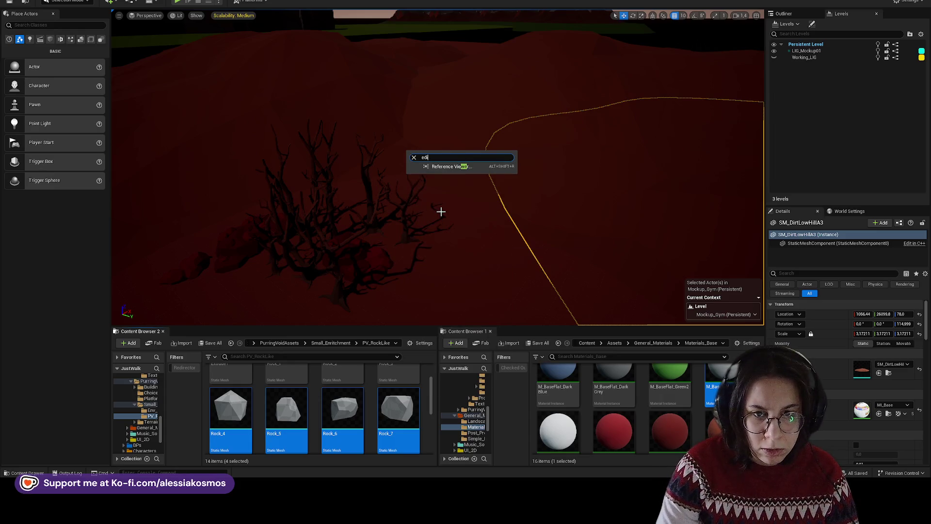
{"action": "type", "text": "t"}
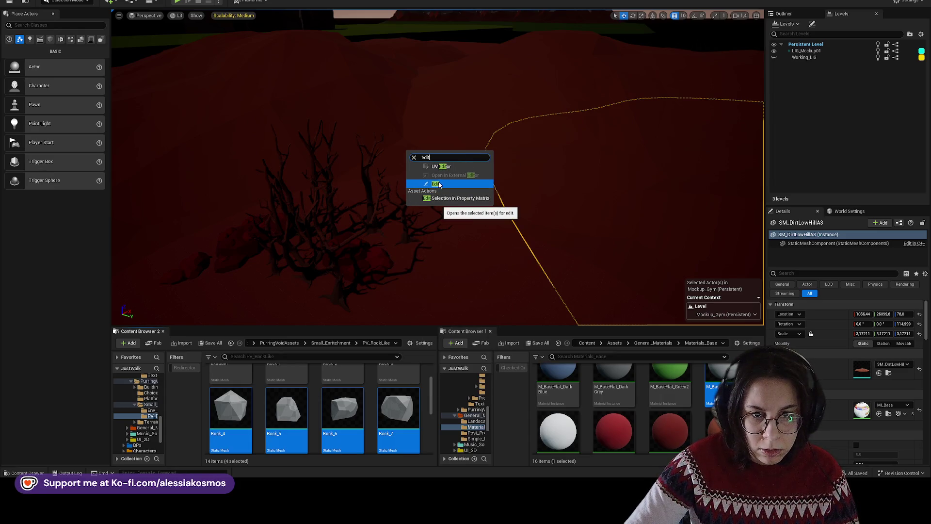
{"action": "left_click", "coordinate": [438, 185]}
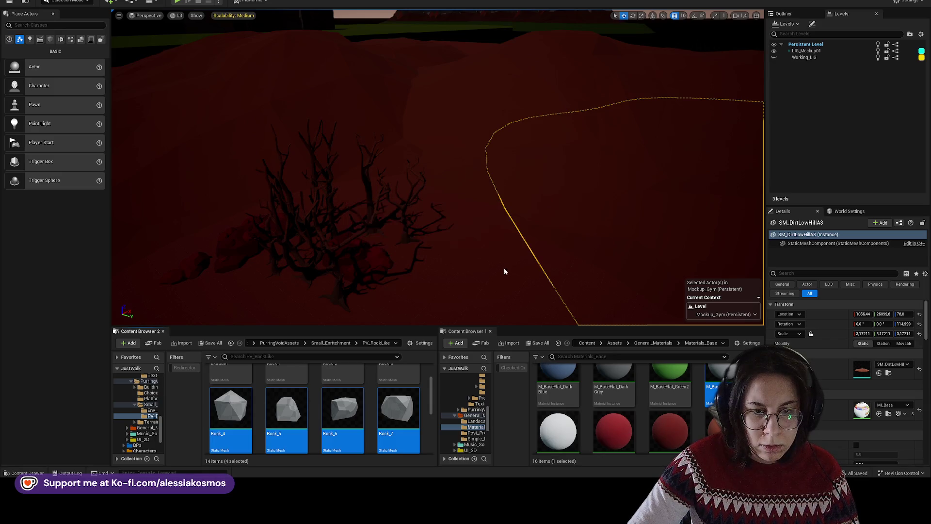
- Assign M_Base to Rock_7, Rock_6, Rock_5 and Rock_4, closing each mesh editor
{"action": "mouse_move", "coordinate": [707, 391]}
{"action": "left_mouse_down"}
{"action": "mouse_move", "coordinate": [588, 336]}
{"action": "mouse_move", "coordinate": [470, 206]}
{"action": "left_mouse_up"}
{"action": "left_click", "coordinate": [416, 126]}
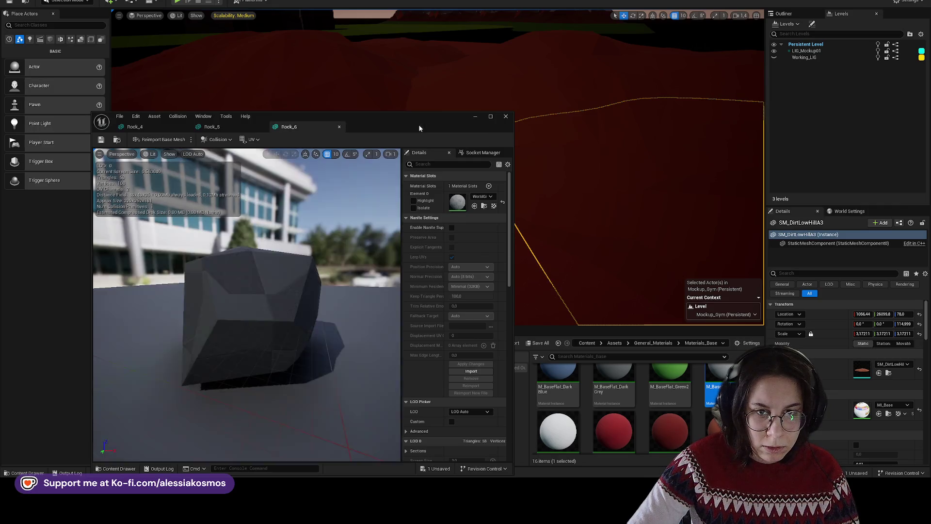
{"action": "left_click_drag", "start_coordinate": [558, 430], "coordinate": [470, 231]}
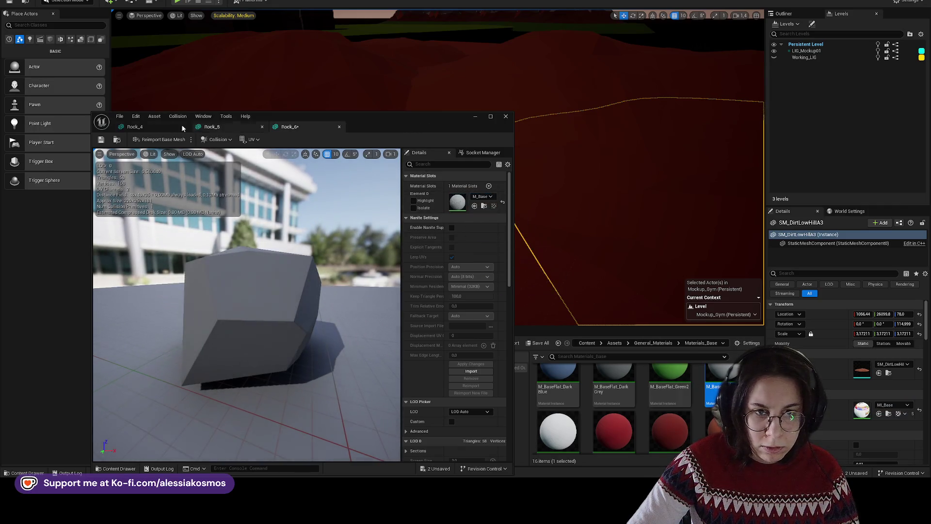
{"action": "left_click", "coordinate": [339, 127]}
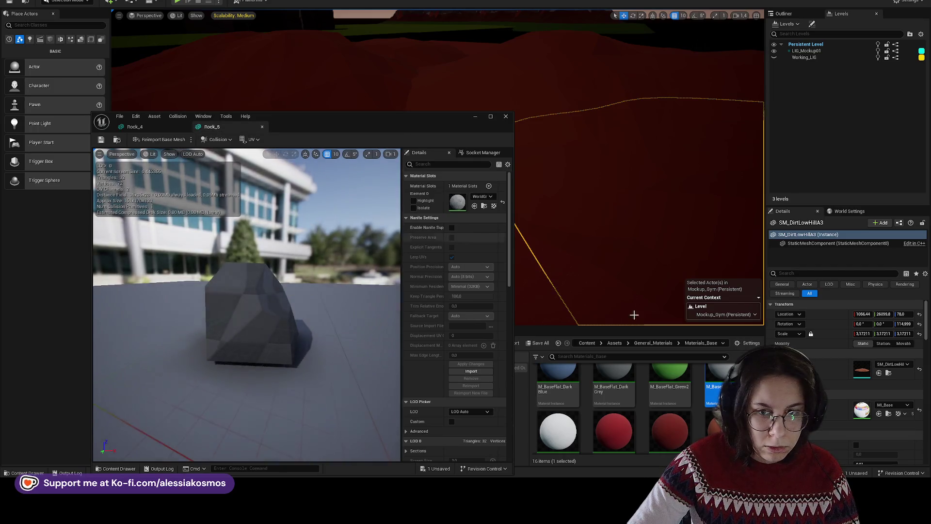
{"action": "left_click_drag", "start_coordinate": [558, 429], "coordinate": [473, 208]}
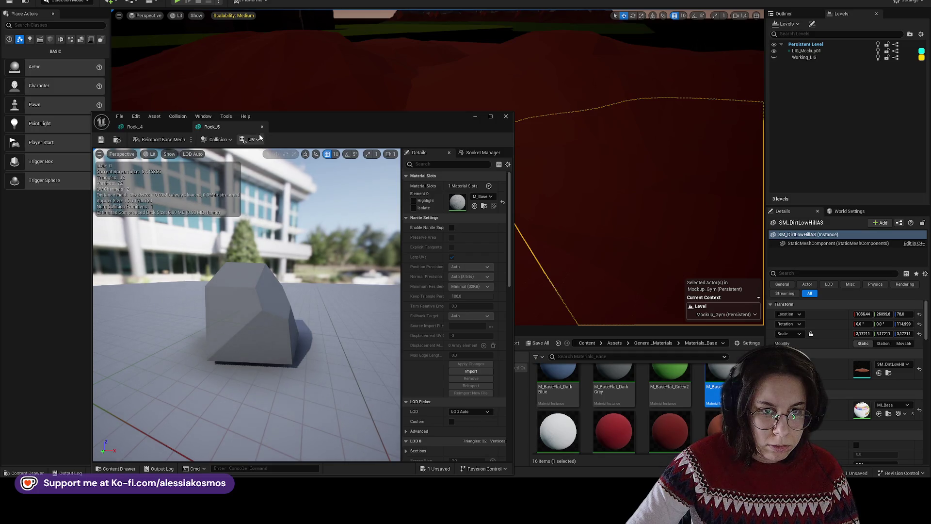
{"action": "left_click", "coordinate": [263, 128]}
{"action": "left_click_drag", "start_coordinate": [558, 429], "coordinate": [473, 214]}
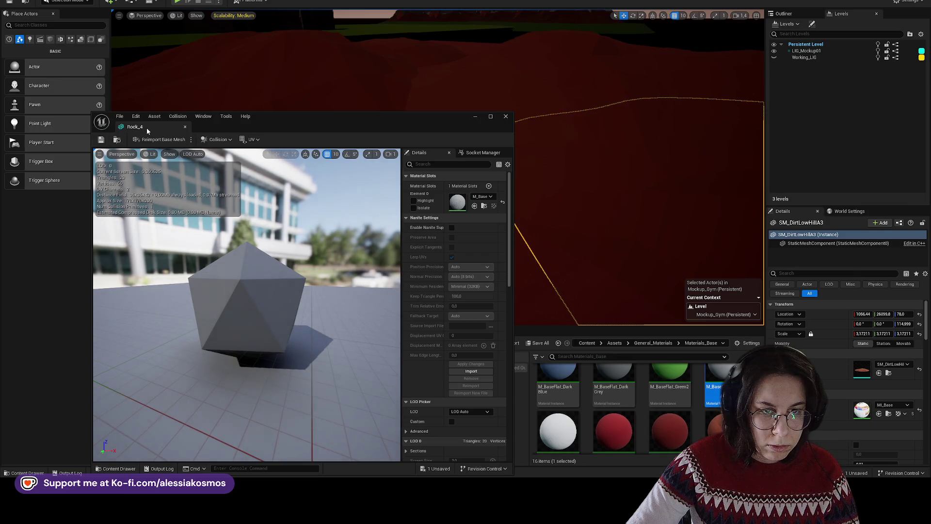
{"action": "left_click", "coordinate": [184, 128]}
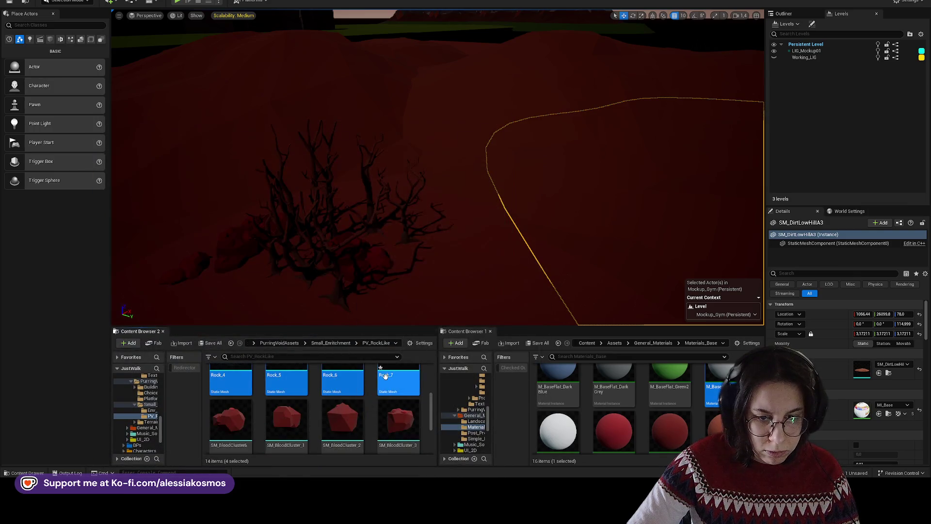
- Save the rock meshes, then place Rock_6, Rock_1 and more grey rocks beside the dead tree
{"action": "key", "text": "ctrl+s"}
{"action": "scroll", "coordinate": [347, 407], "scroll_direction": "up", "scroll_amount": 2}
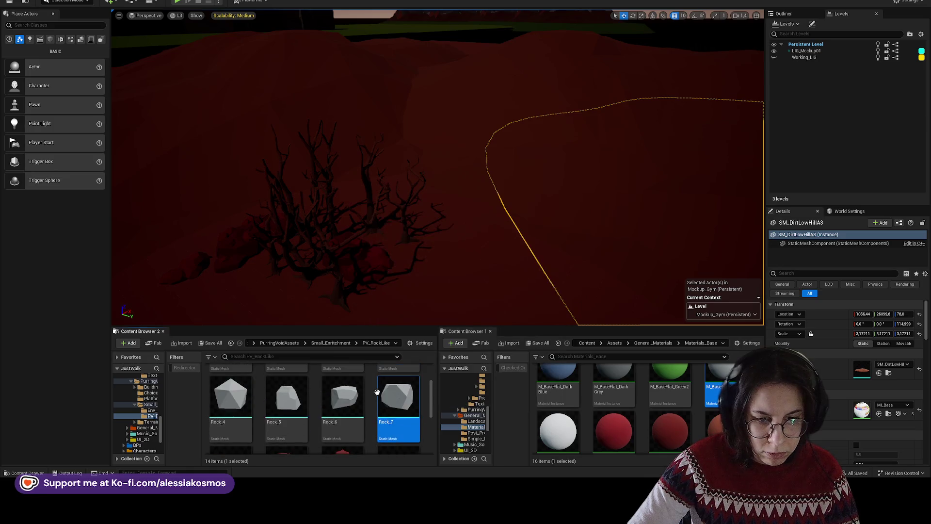
{"action": "left_click_drag", "start_coordinate": [343, 436], "coordinate": [505, 228]}
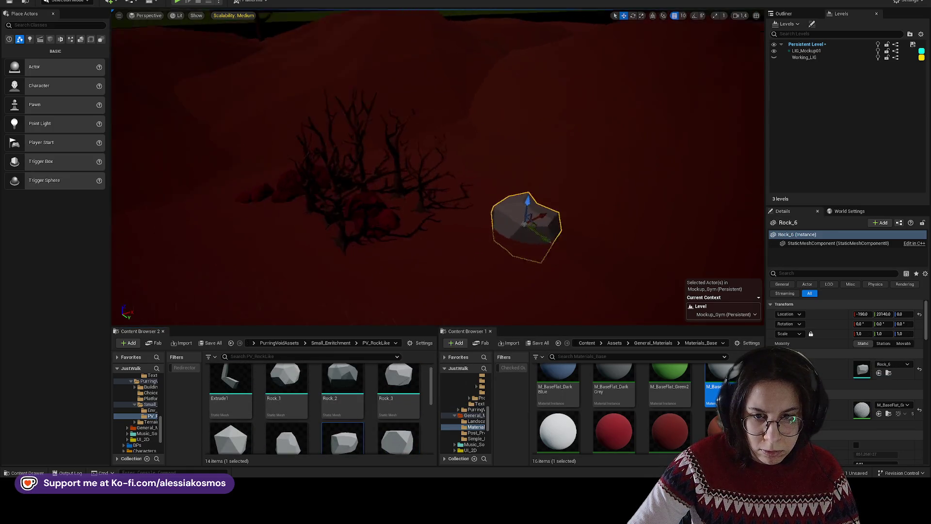
{"action": "mouse_move", "coordinate": [286, 380]}
{"action": "left_mouse_down"}
{"action": "mouse_move", "coordinate": [453, 228]}
{"action": "mouse_move", "coordinate": [504, 226]}
{"action": "left_mouse_up"}
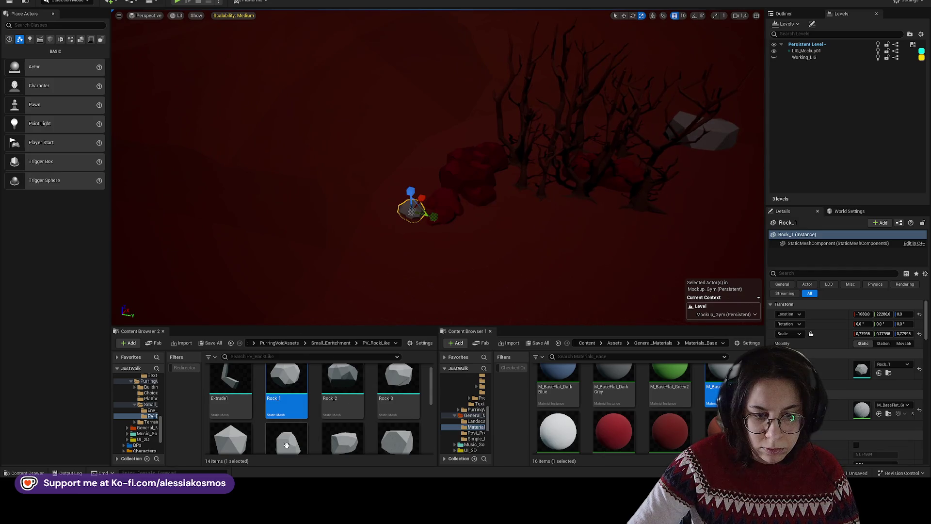
{"action": "left_click_drag", "start_coordinate": [286, 439], "coordinate": [370, 211]}
{"action": "mouse_move", "coordinate": [343, 436]}
{"action": "left_mouse_down"}
{"action": "mouse_move", "coordinate": [395, 295]}
{"action": "mouse_move", "coordinate": [370, 241]}
{"action": "mouse_move", "coordinate": [322, 235]}
{"action": "left_mouse_up"}
- Add Rock_2, Rock_3 and Rock_5 rocks to the grey rock cluster
{"action": "left_click", "coordinate": [343, 383]}
{"action": "left_click_drag", "start_coordinate": [387, 231], "coordinate": [389, 241]}
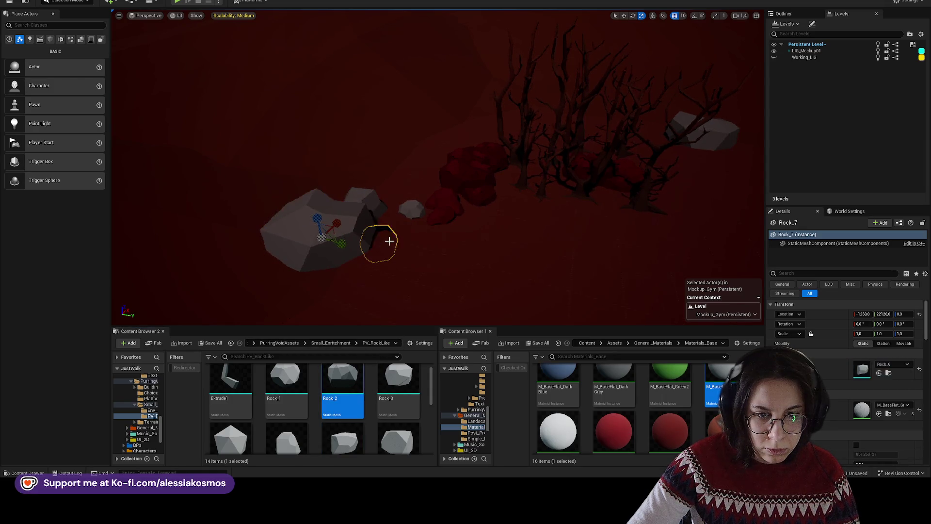
{"action": "mouse_move", "coordinate": [399, 384]}
{"action": "left_mouse_down"}
{"action": "mouse_move", "coordinate": [401, 239]}
{"action": "mouse_move", "coordinate": [388, 245]}
{"action": "left_mouse_up"}
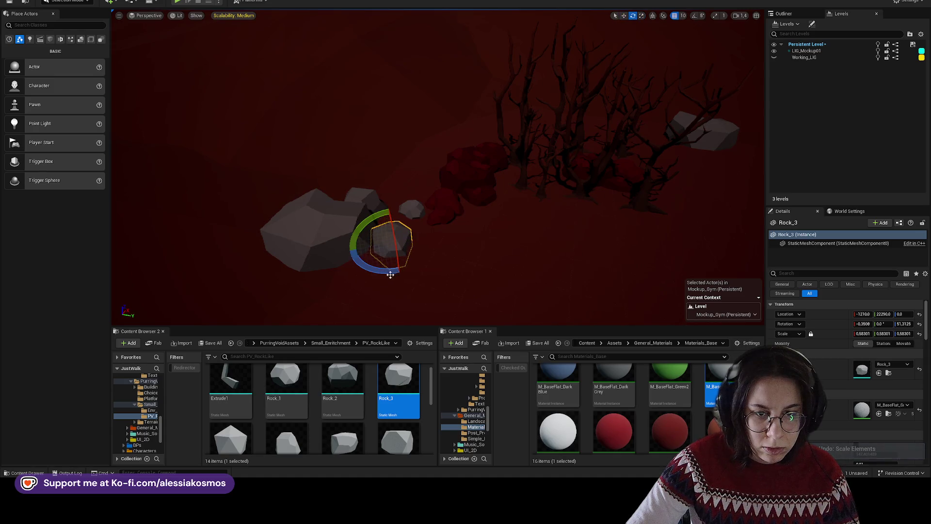
{"action": "left_click_drag", "start_coordinate": [389, 272], "coordinate": [390, 272]}
{"action": "scroll", "coordinate": [315, 408], "scroll_direction": "down", "scroll_amount": 2}
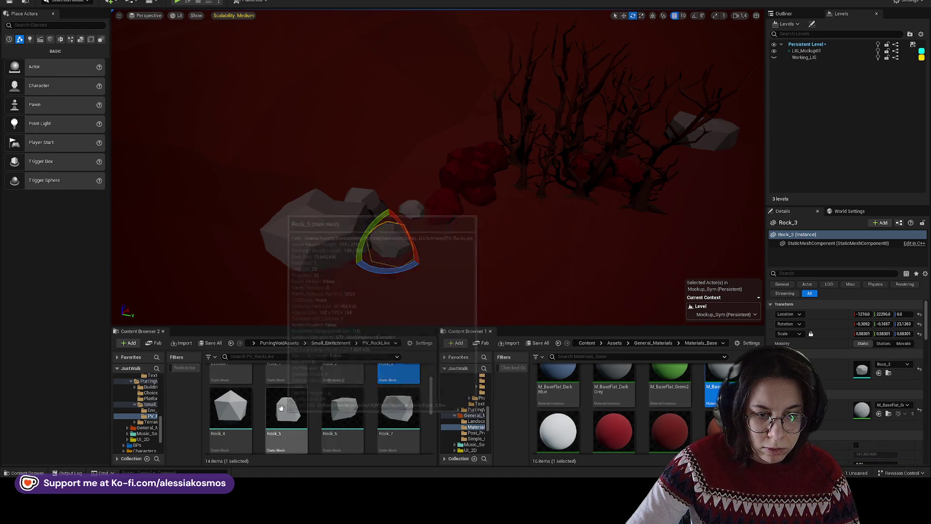
{"action": "left_click_drag", "start_coordinate": [287, 407], "coordinate": [432, 227]}
{"action": "left_click_drag", "start_coordinate": [368, 263], "coordinate": [364, 262]}
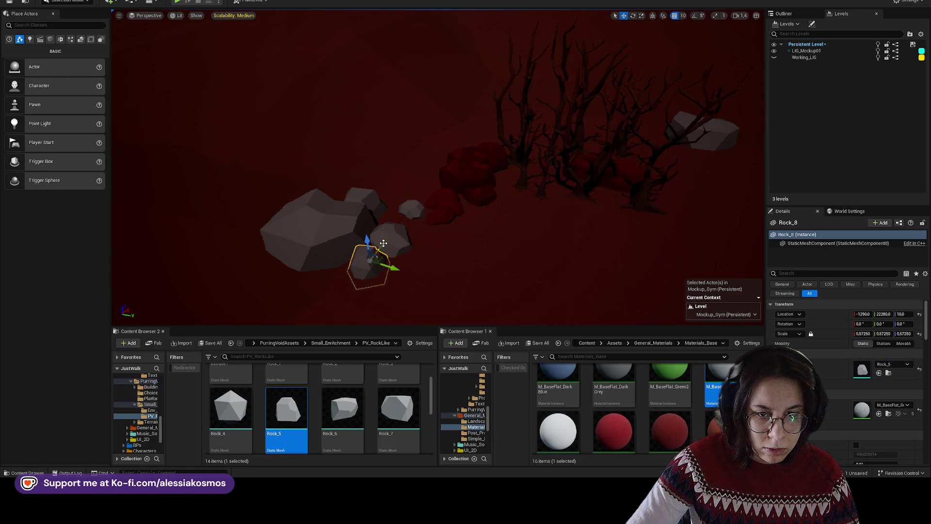
- Try Rock_4 and Rock_7 in the cluster, undo them, and place another grey rock instead
{"action": "key", "text": "Left"}
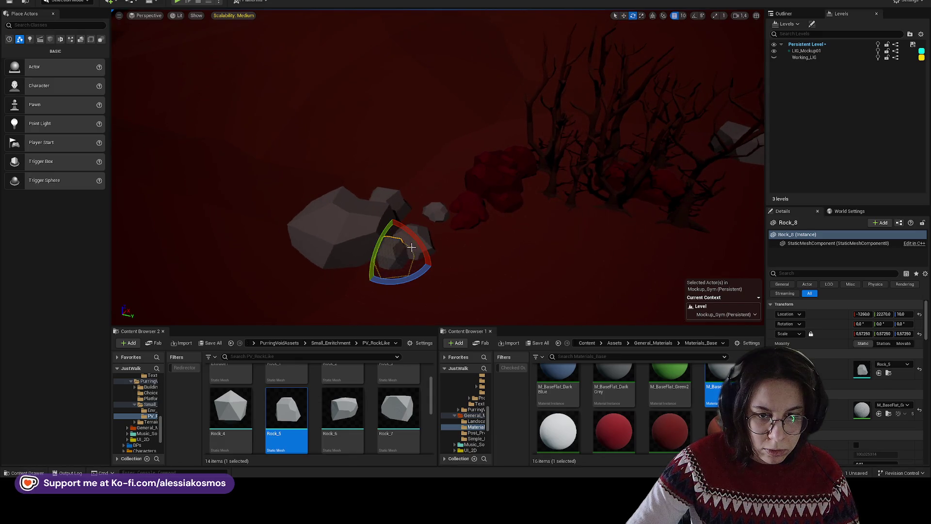
{"action": "left_click", "coordinate": [437, 256]}
{"action": "mouse_move", "coordinate": [344, 407]}
{"action": "left_mouse_down"}
{"action": "mouse_move", "coordinate": [335, 412]}
{"action": "mouse_move", "coordinate": [409, 315]}
{"action": "left_mouse_up"}
{"action": "key", "text": "ctrl+z"}
{"action": "left_click_drag", "start_coordinate": [230, 407], "coordinate": [466, 281]}
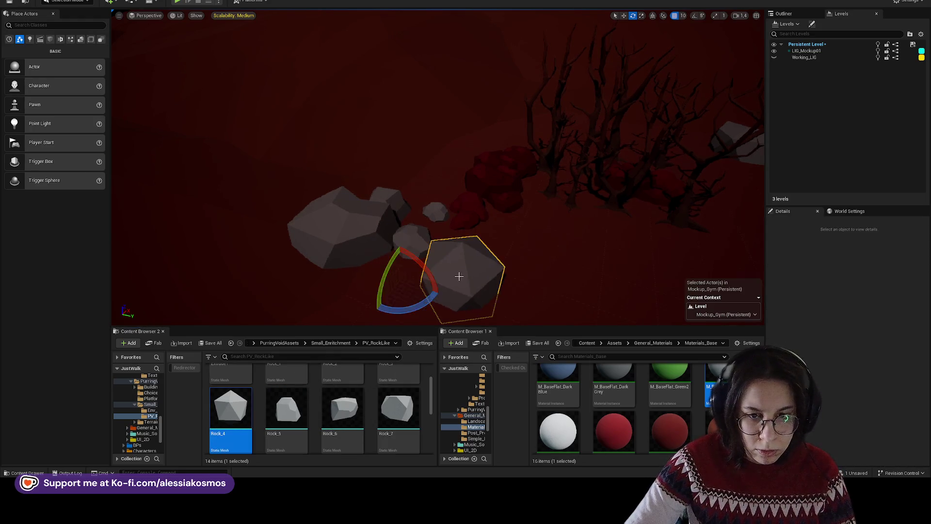
{"action": "key", "text": "ctrl+z"}
{"action": "left_click_drag", "start_coordinate": [398, 407], "coordinate": [460, 283]}
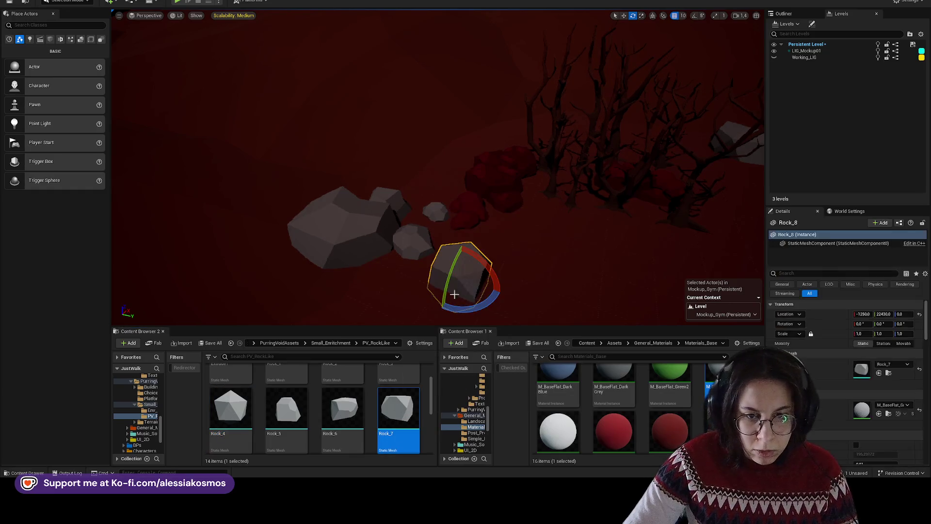
{"action": "key", "text": "ctrl+z"}
{"action": "scroll", "coordinate": [362, 417], "scroll_direction": "up", "scroll_amount": 2}
{"action": "left_click_drag", "start_coordinate": [286, 397], "coordinate": [390, 261]}
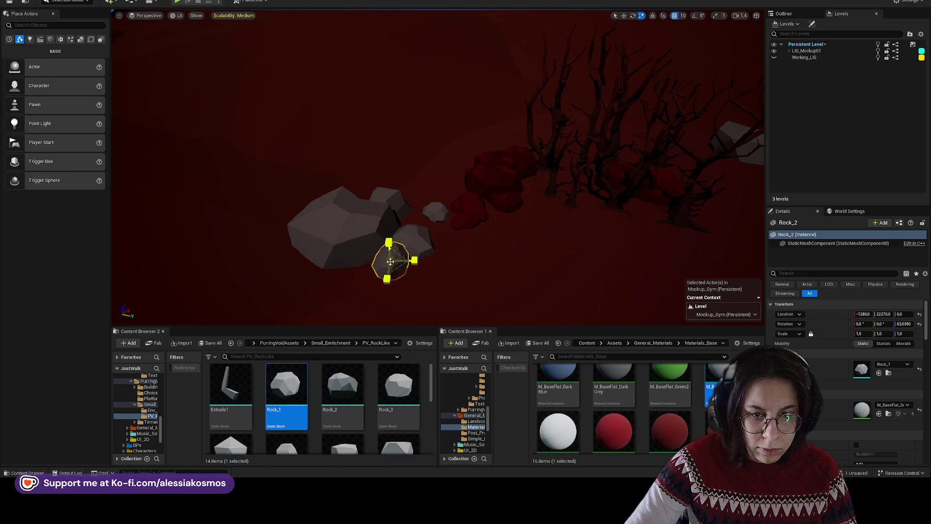
- Rotate the new rock and place two more Rock_1 rocks against the large rock
{"action": "key", "text": "e"}
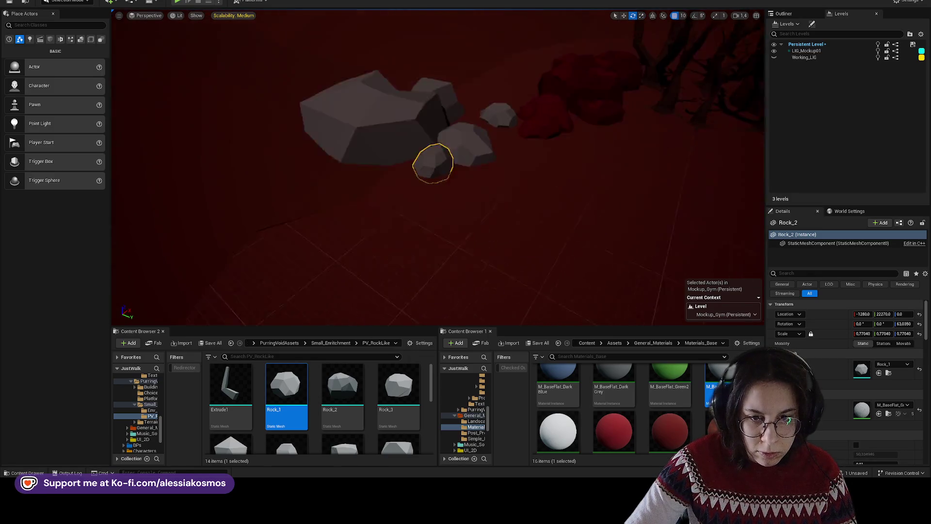
{"action": "left_click_drag", "start_coordinate": [439, 259], "coordinate": [439, 259]}
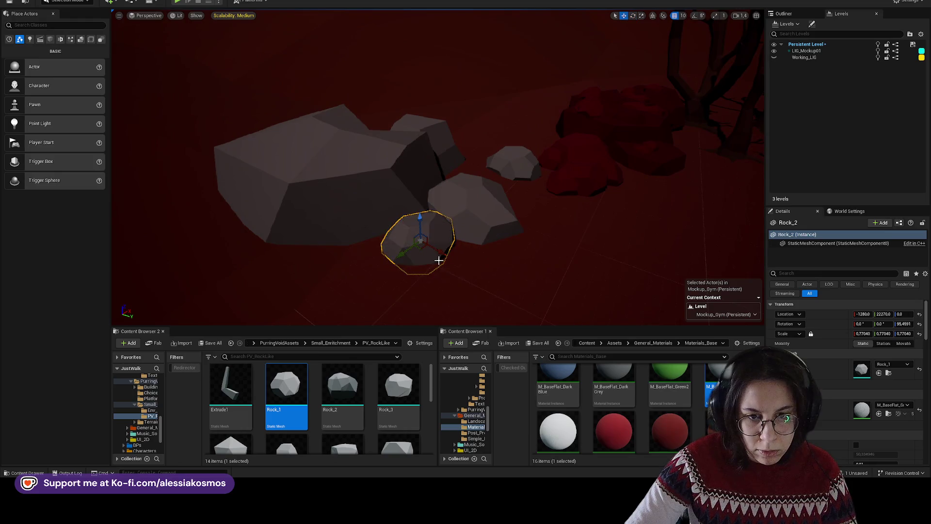
{"action": "mouse_move", "coordinate": [398, 241]}
{"action": "left_mouse_down"}
{"action": "mouse_move", "coordinate": [369, 228]}
{"action": "mouse_move", "coordinate": [340, 184]}
{"action": "mouse_move", "coordinate": [474, 224]}
{"action": "left_mouse_up"}
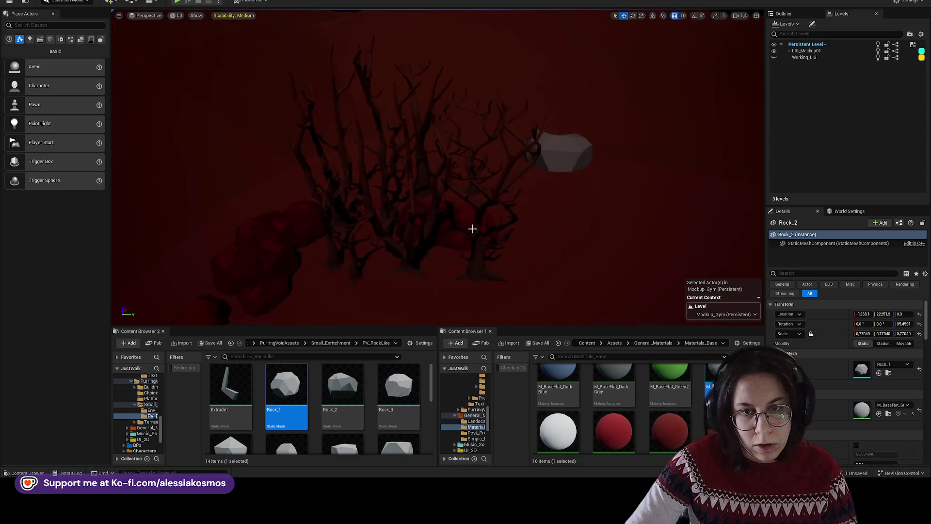
{"action": "left_click_drag", "start_coordinate": [563, 188], "coordinate": [394, 276]}
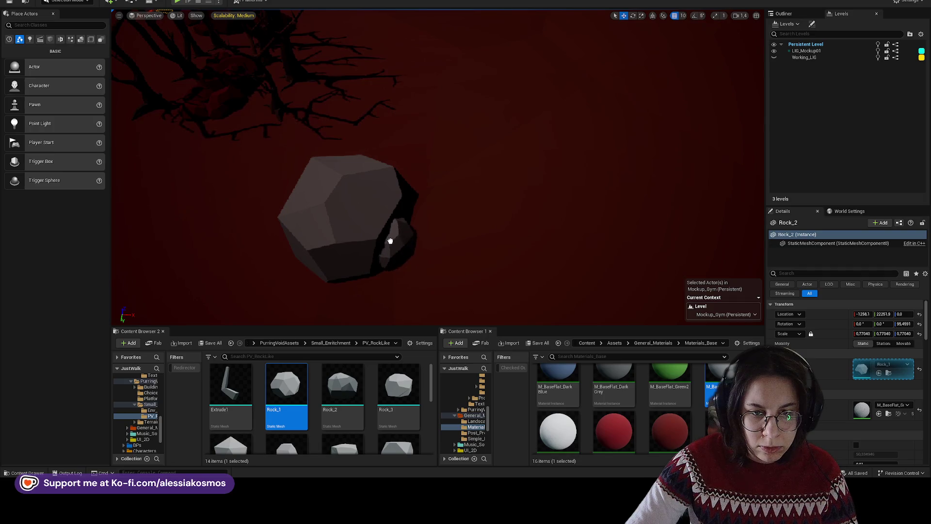
{"action": "left_click_drag", "start_coordinate": [412, 255], "coordinate": [417, 246]}
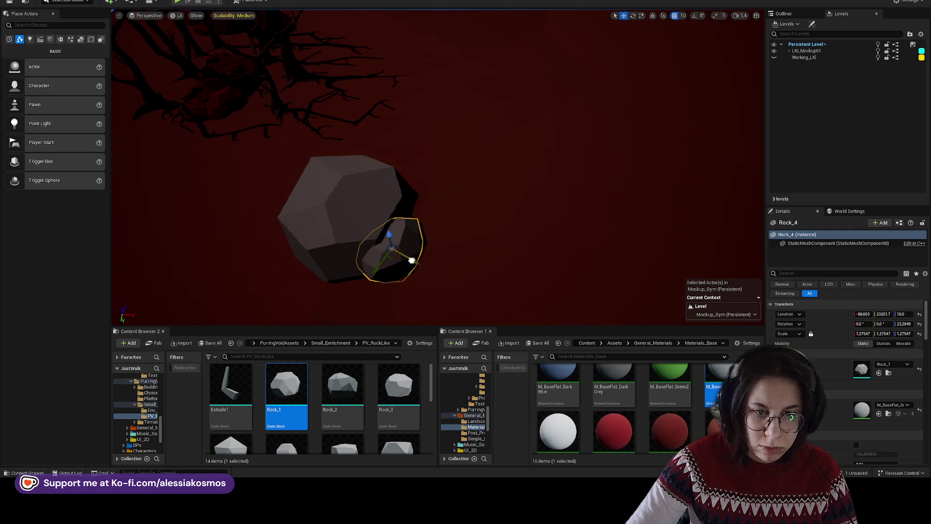
{"action": "left_click_drag", "start_coordinate": [406, 247], "coordinate": [423, 245]}
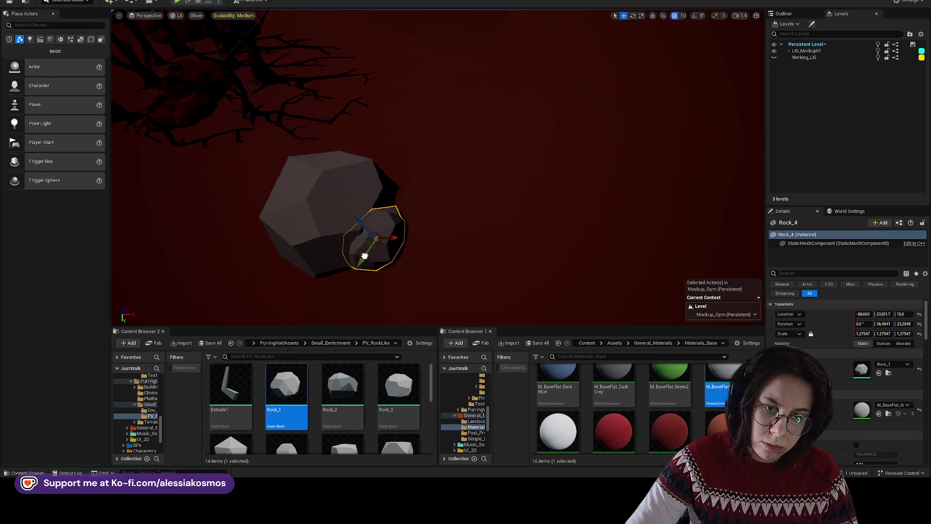
{"action": "left_click_drag", "start_coordinate": [387, 246], "coordinate": [339, 274]}
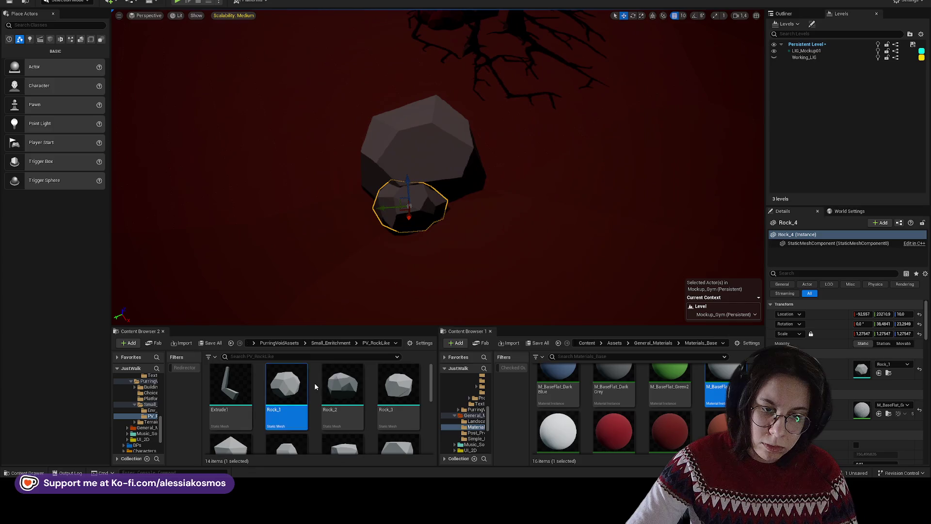
{"action": "mouse_move", "coordinate": [288, 370]}
{"action": "left_mouse_down"}
{"action": "mouse_move", "coordinate": [464, 203]}
{"action": "mouse_move", "coordinate": [446, 199]}
{"action": "left_mouse_up"}
{"action": "key", "text": "e"}
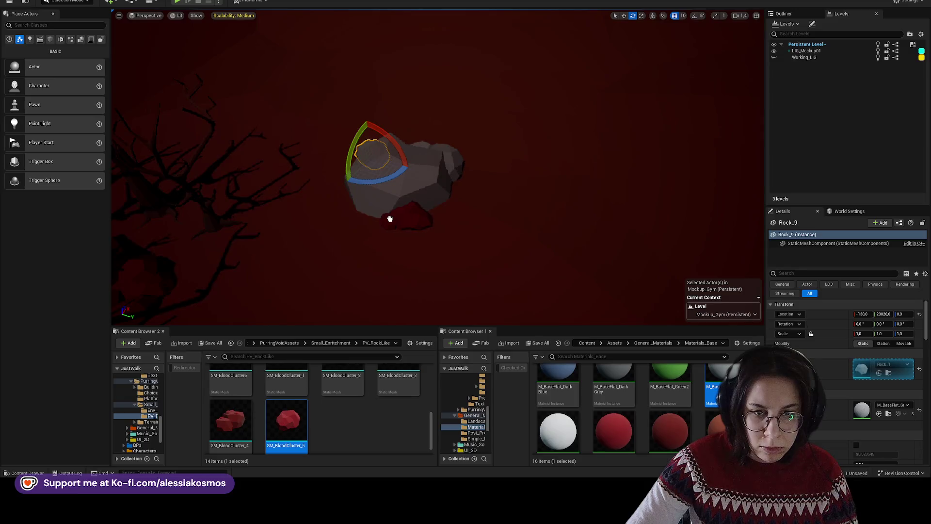
- Place red blood clusters by the grey rock, deleting the unwanted one, and add SM_BloodCluster_2 under it
{"action": "left_click_drag", "start_coordinate": [390, 219], "coordinate": [402, 221]}
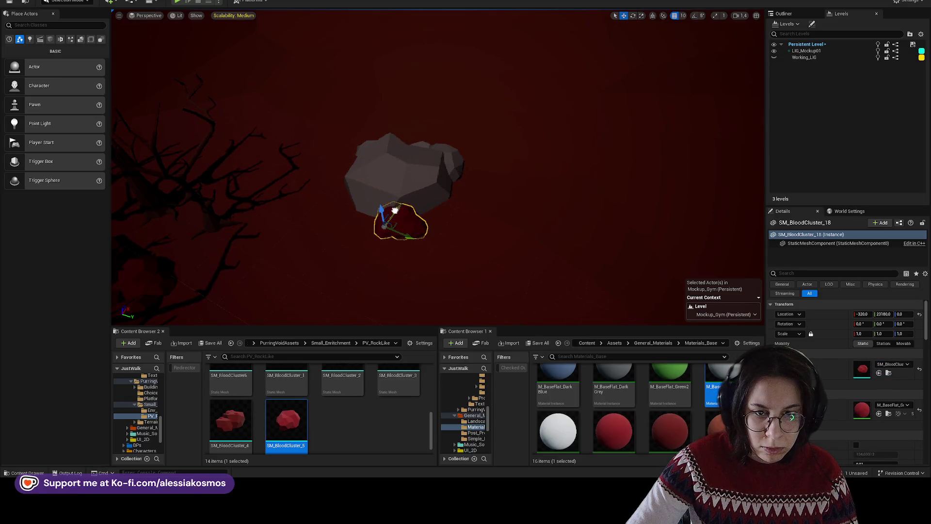
{"action": "mouse_move", "coordinate": [231, 420]}
{"action": "left_mouse_down"}
{"action": "mouse_move", "coordinate": [291, 426]}
{"action": "mouse_move", "coordinate": [462, 223]}
{"action": "mouse_move", "coordinate": [438, 225]}
{"action": "left_mouse_up"}
{"action": "key", "text": "r"}
{"action": "key", "text": "Delete"}
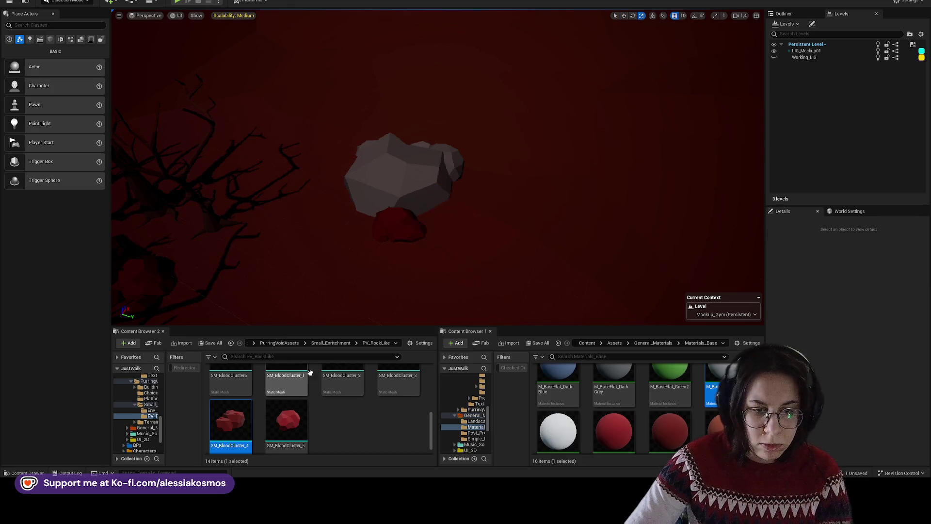
{"action": "scroll", "coordinate": [348, 409], "scroll_direction": "up", "scroll_amount": 2}
{"action": "mouse_move", "coordinate": [343, 408]}
{"action": "left_mouse_down"}
{"action": "mouse_move", "coordinate": [333, 416]}
{"action": "mouse_move", "coordinate": [436, 222]}
{"action": "mouse_move", "coordinate": [447, 224]}
{"action": "mouse_move", "coordinate": [427, 223]}
{"action": "left_mouse_up"}
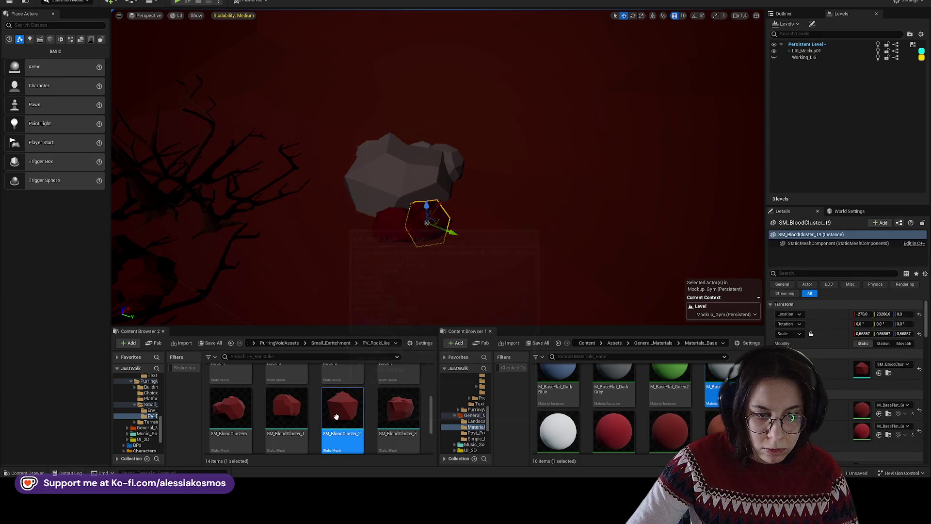
- Add another blood cluster, spin it around its vertical axis and nudge it into place
{"action": "scroll", "coordinate": [291, 402], "scroll_direction": "down", "scroll_amount": 1}
{"action": "mouse_move", "coordinate": [287, 408]}
{"action": "left_mouse_down"}
{"action": "mouse_move", "coordinate": [429, 270]}
{"action": "mouse_move", "coordinate": [414, 247]}
{"action": "left_mouse_up"}
{"action": "key", "text": "e"}
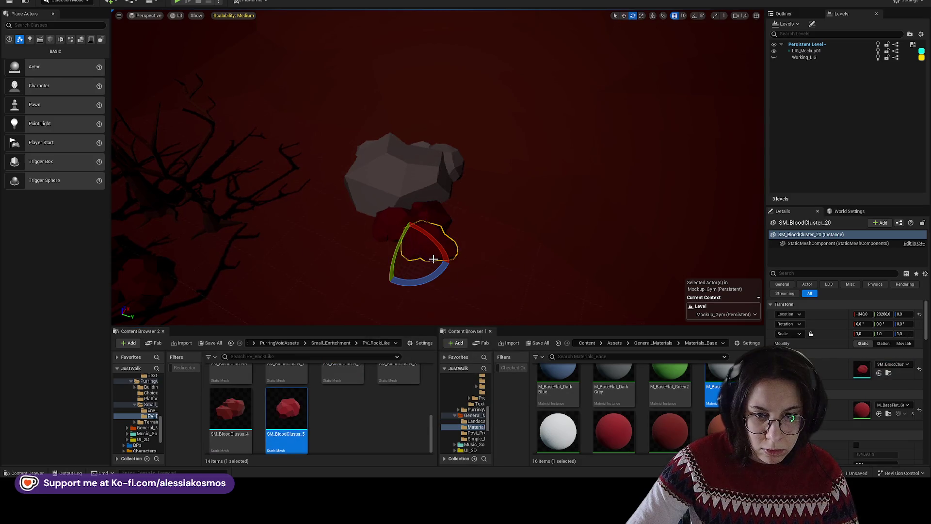
{"action": "key", "text": "f"}
{"action": "scroll", "coordinate": [412, 243], "scroll_direction": "down", "scroll_amount": 3}
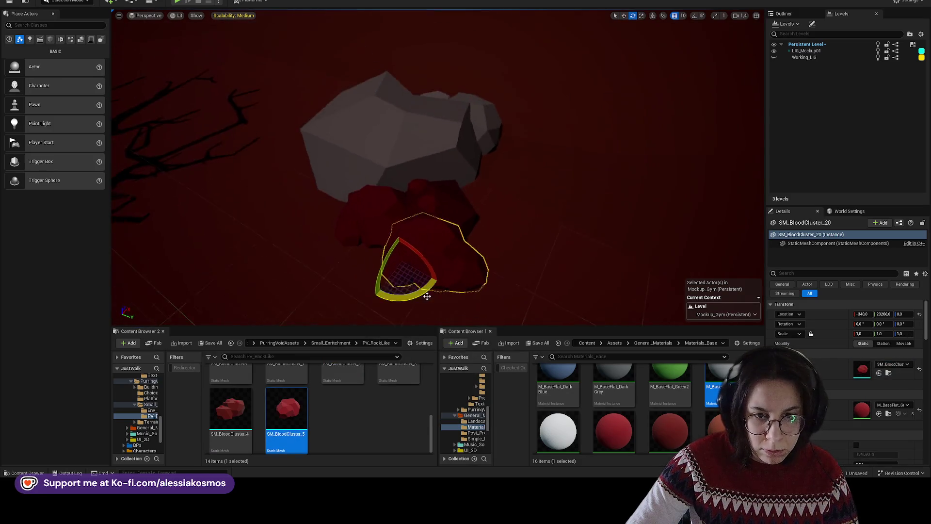
{"action": "left_click_drag", "start_coordinate": [379, 291], "coordinate": [417, 301]}
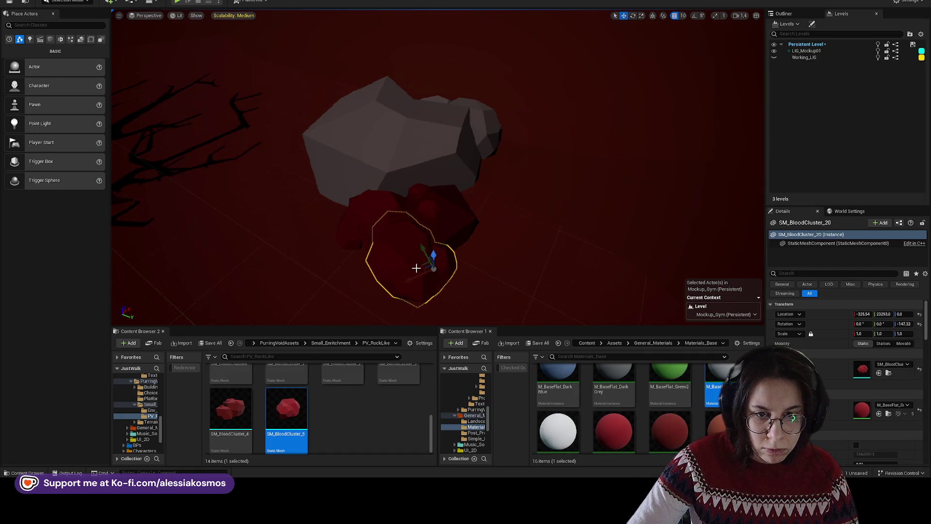
{"action": "left_click_drag", "start_coordinate": [413, 284], "coordinate": [418, 282]}
- Locate the small grey rock's mesh asset and place another Rock_1 by the blood clusters
{"action": "left_click", "coordinate": [504, 142]}
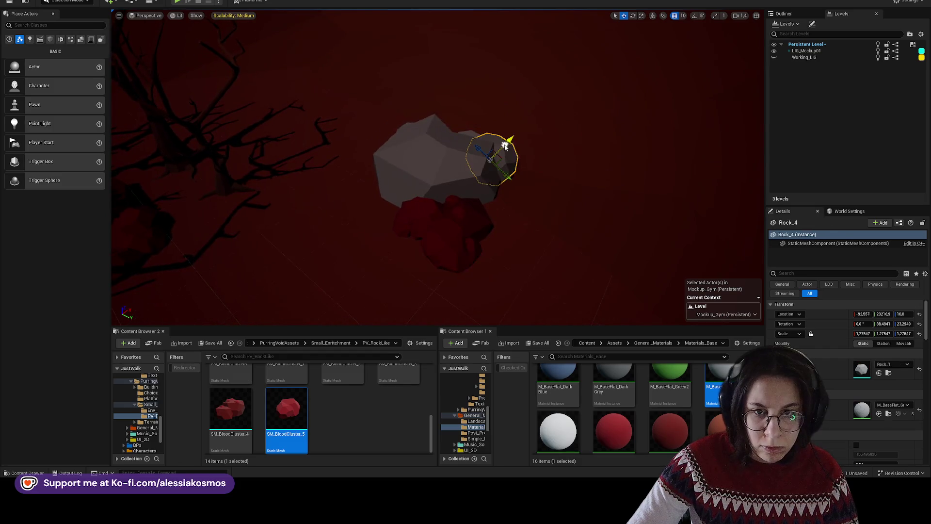
{"action": "right_click", "coordinate": [504, 142]}
{"action": "left_click", "coordinate": [530, 166]}
{"action": "mouse_move", "coordinate": [299, 390]}
{"action": "left_mouse_down"}
{"action": "mouse_move", "coordinate": [422, 252]}
{"action": "mouse_move", "coordinate": [410, 243]}
{"action": "left_mouse_up"}
- Finish scaling and rotating the new rock, then save the level
{"action": "key", "text": "r"}
{"action": "key", "text": "e"}
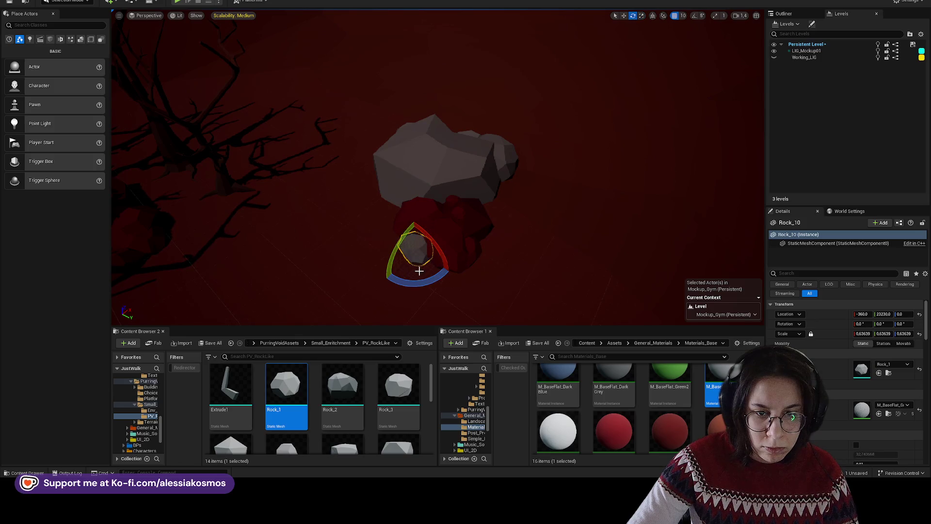
{"action": "left_click", "coordinate": [441, 251]}
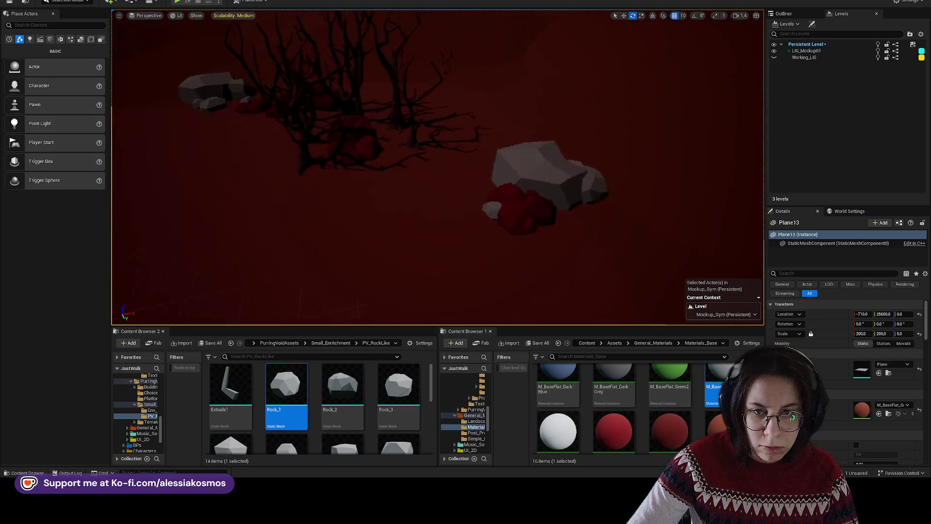
{"action": "left_click_drag", "start_coordinate": [441, 251], "coordinate": [458, 218]}
{"action": "key", "text": "ctrl+s"}
- Place Rock_1 rocks by the tree roots, turning one about 36° and scaling it
{"action": "mouse_move", "coordinate": [342, 388]}
{"action": "left_mouse_down"}
{"action": "mouse_move", "coordinate": [493, 209]}
{"action": "mouse_move", "coordinate": [461, 197]}
{"action": "left_mouse_up"}
{"action": "key", "text": "Escape"}
{"action": "left_click_drag", "start_coordinate": [286, 388], "coordinate": [475, 207]}
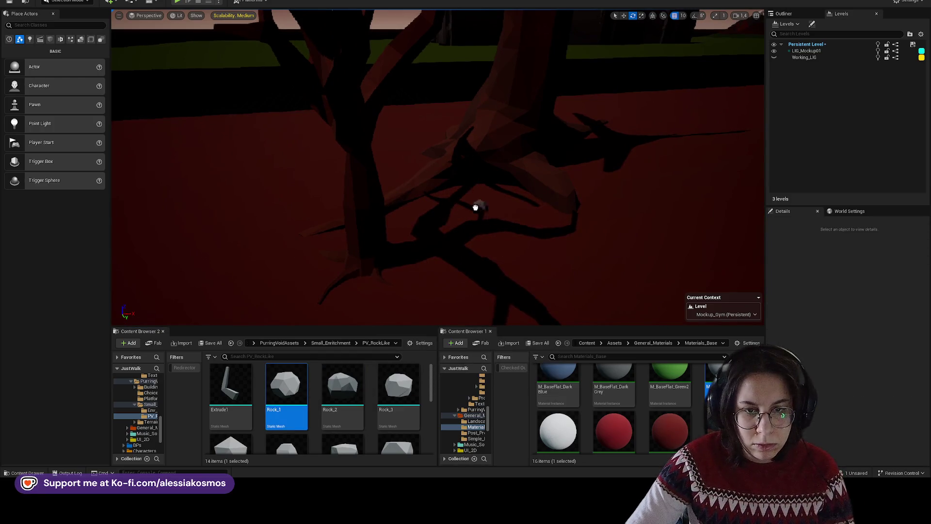
{"action": "left_click_drag", "start_coordinate": [419, 209], "coordinate": [426, 232]}
{"action": "mouse_move", "coordinate": [286, 388]}
{"action": "left_mouse_down"}
{"action": "mouse_move", "coordinate": [418, 229]}
{"action": "mouse_move", "coordinate": [444, 255]}
{"action": "mouse_move", "coordinate": [418, 232]}
{"action": "left_mouse_up"}
{"action": "key", "text": "r"}
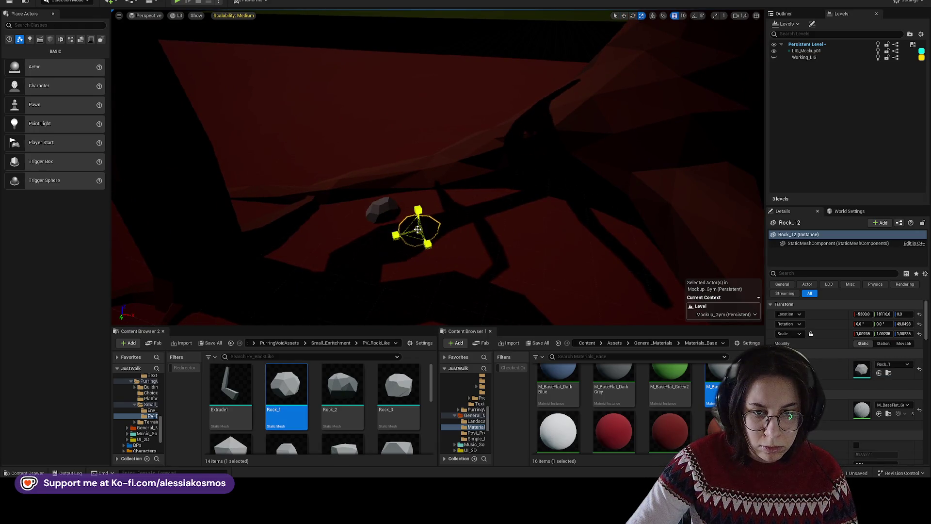
- Add another rock near the roots, slide both rocks right, then shift one back left
{"action": "mouse_move", "coordinate": [286, 385]}
{"action": "left_mouse_down"}
{"action": "mouse_move", "coordinate": [412, 233]}
{"action": "mouse_move", "coordinate": [399, 240]}
{"action": "left_mouse_up"}
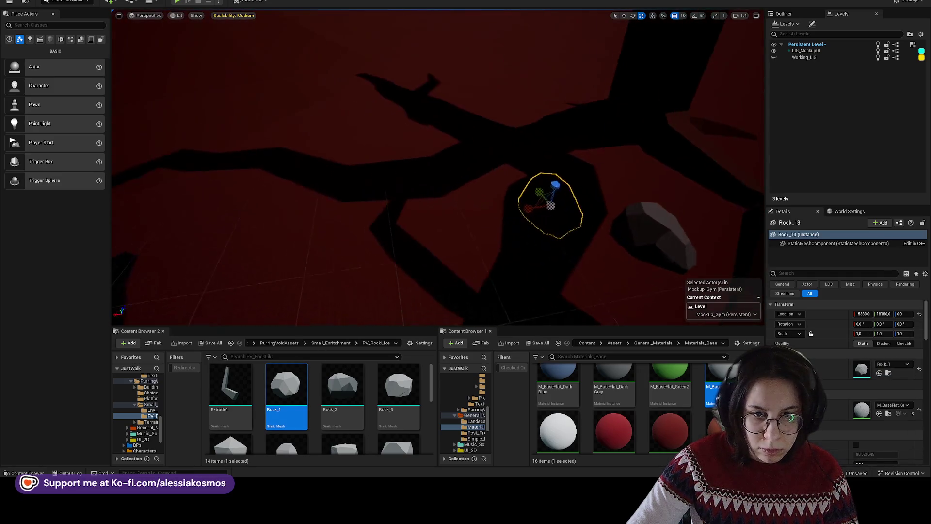
{"action": "left_click", "coordinate": [416, 196], "text": "ctrl"}
{"action": "key", "text": "f"}
{"action": "key", "text": "w"}
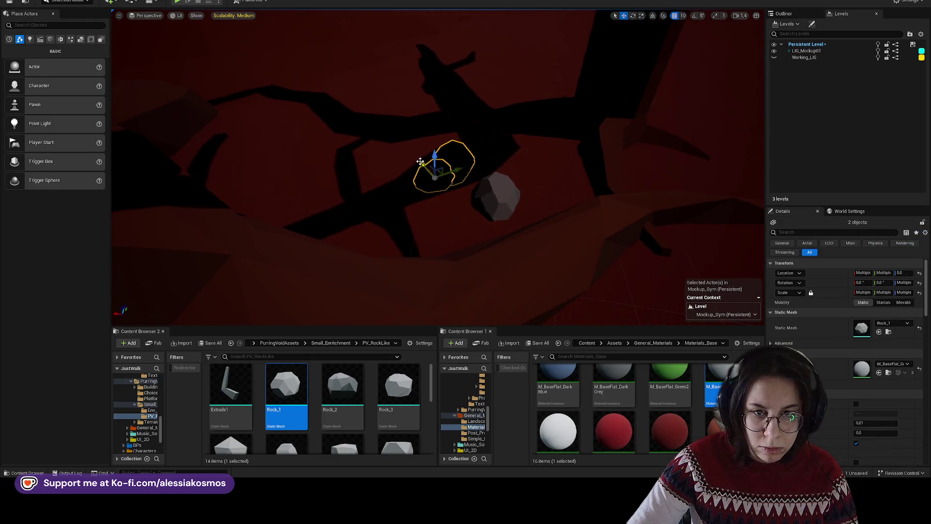
{"action": "mouse_move", "coordinate": [421, 164]}
{"action": "left_mouse_down"}
{"action": "mouse_move", "coordinate": [480, 142]}
{"action": "mouse_move", "coordinate": [520, 173]}
{"action": "mouse_move", "coordinate": [471, 180]}
{"action": "mouse_move", "coordinate": [510, 178]}
{"action": "mouse_move", "coordinate": [518, 167]}
{"action": "left_mouse_up"}
{"action": "left_click", "coordinate": [498, 175]}
- Rotate and reposition the Rock_12 rock at the tree base
{"action": "left_click", "coordinate": [463, 183]}
{"action": "key", "text": "e"}
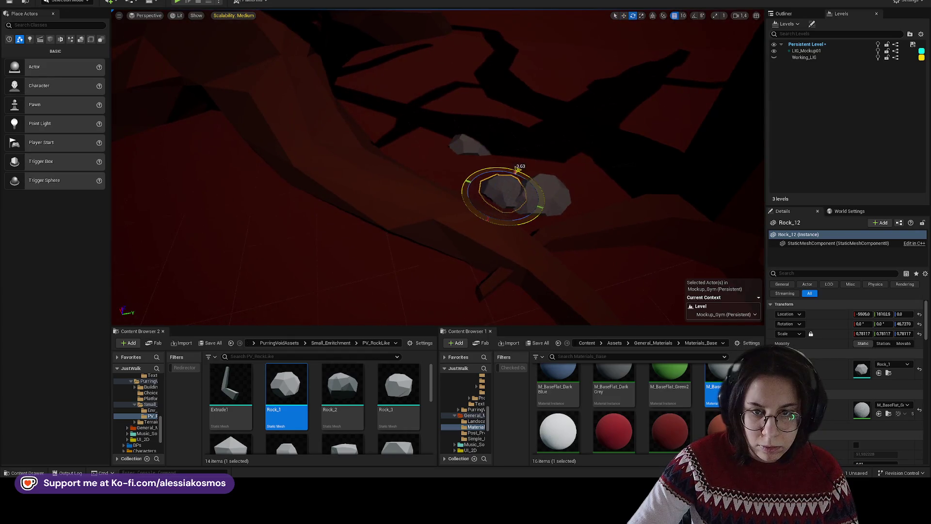
{"action": "scroll", "coordinate": [546, 213], "scroll_direction": "down", "scroll_amount": 3}
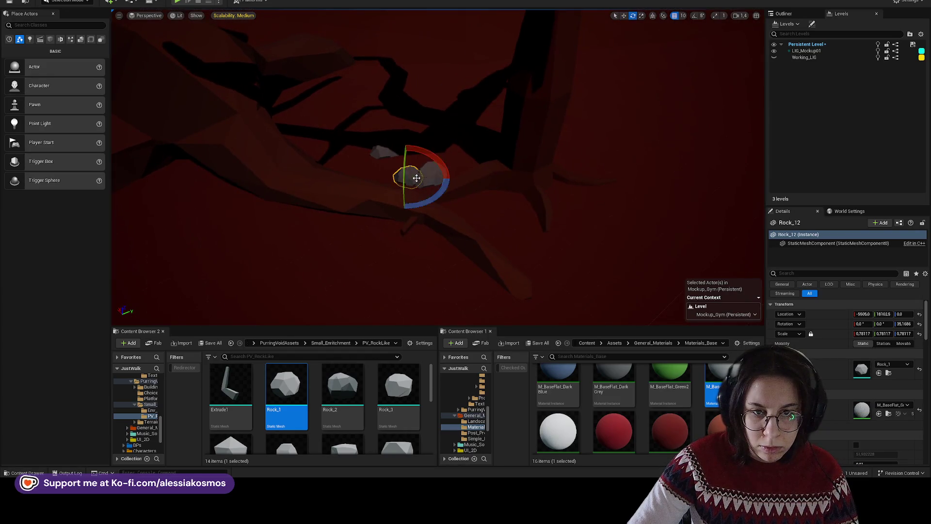
{"action": "key", "text": "w"}
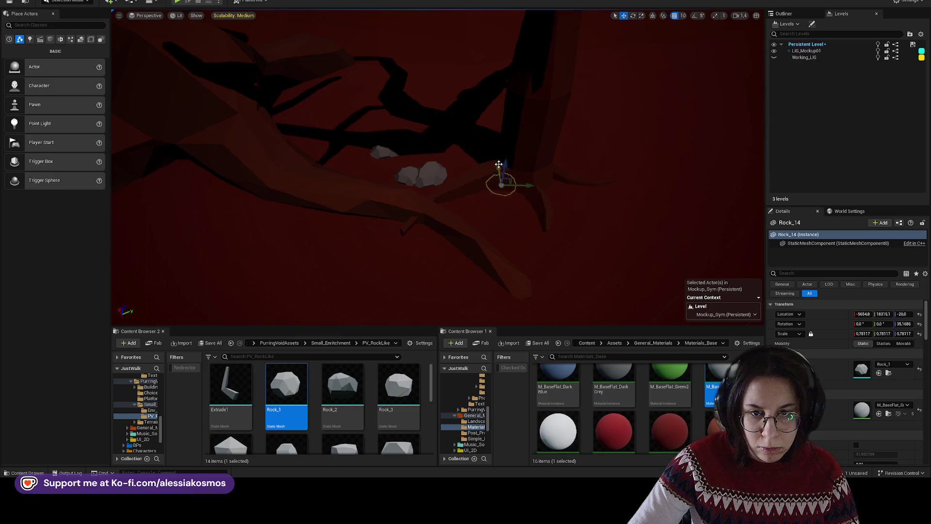
{"action": "key", "text": "e"}
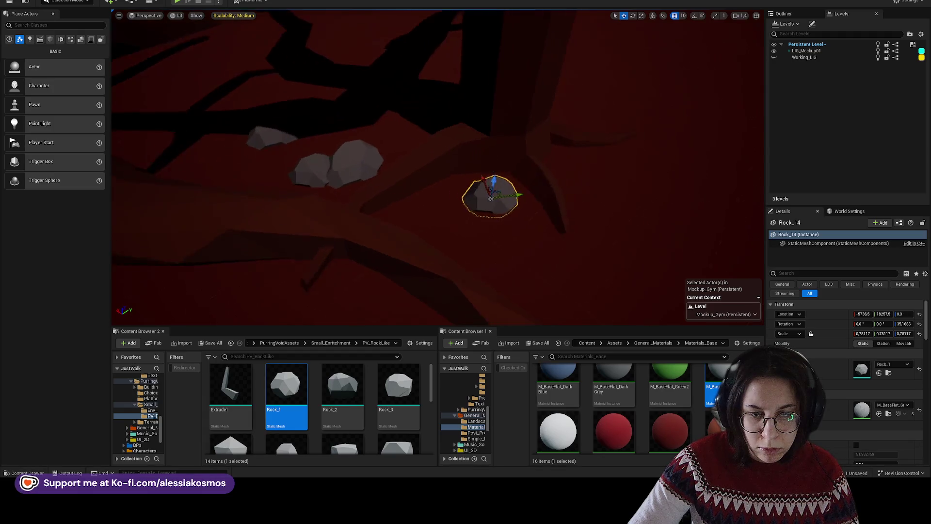
{"action": "scroll", "coordinate": [484, 227], "scroll_direction": "up", "scroll_amount": 3}
- Duplicate the rock in place and delete the extra duplicate copy
{"action": "key", "text": "ctrl+d"}
{"action": "key", "text": "w"}
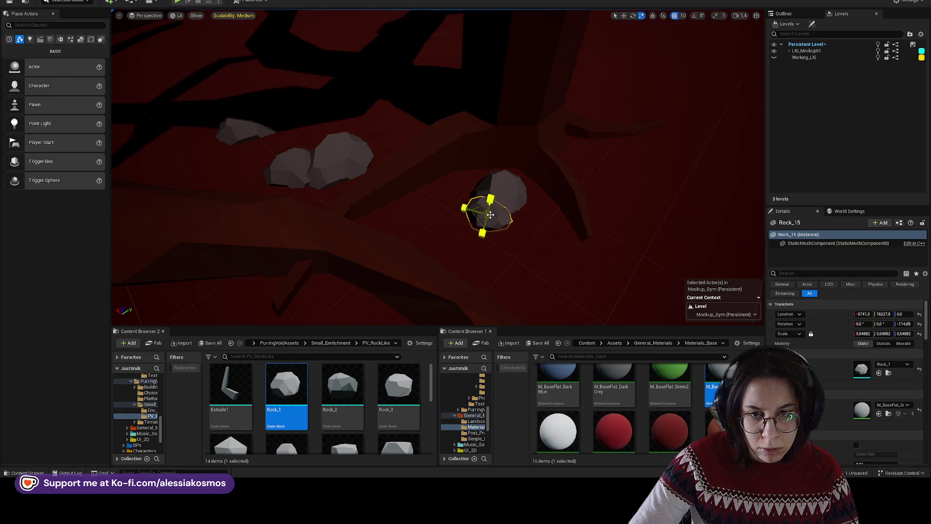
{"action": "left_click", "coordinate": [551, 229]}
{"action": "left_click_drag", "start_coordinate": [551, 229], "coordinate": [503, 249]}
{"action": "left_click", "coordinate": [495, 232]}
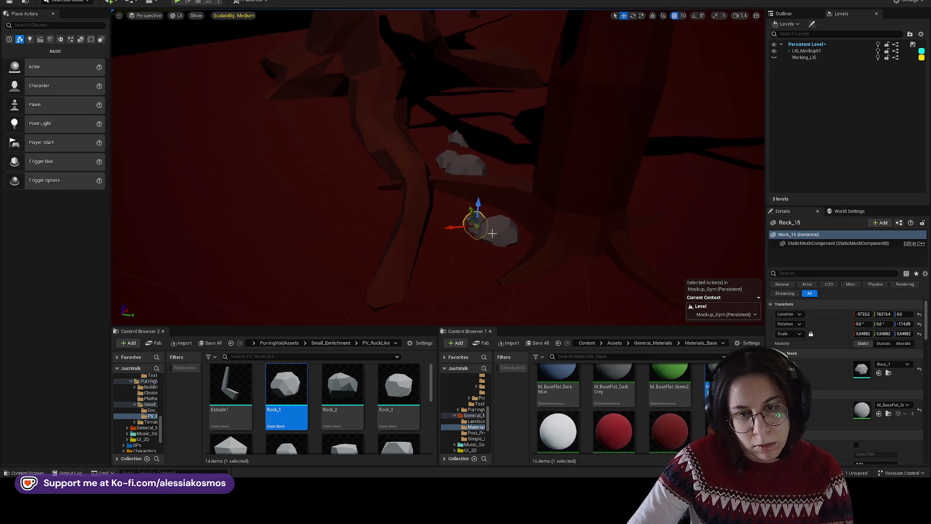
{"action": "key", "text": "Delete"}
- Turn Rock_14 to a new angle and bring the view toward the tree base
{"action": "left_click", "coordinate": [503, 248]}
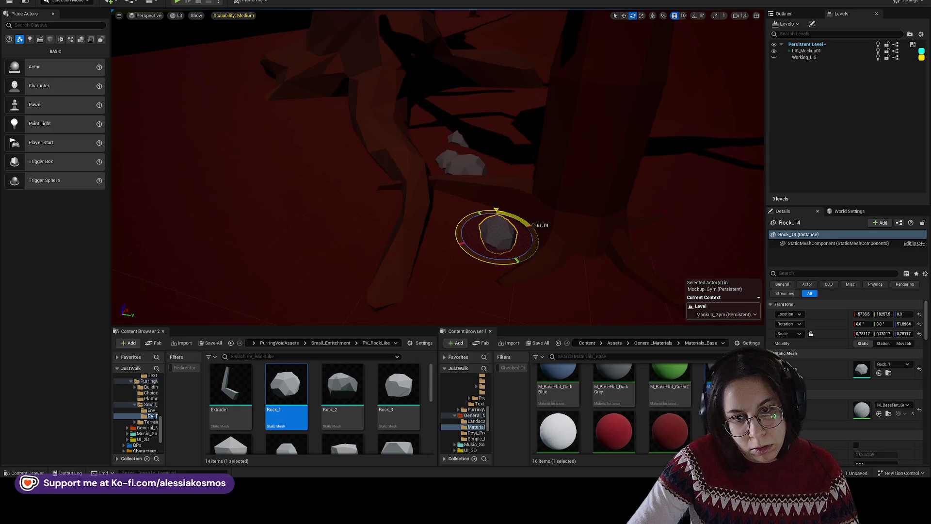
{"action": "left_click_drag", "start_coordinate": [548, 283], "coordinate": [548, 283]}
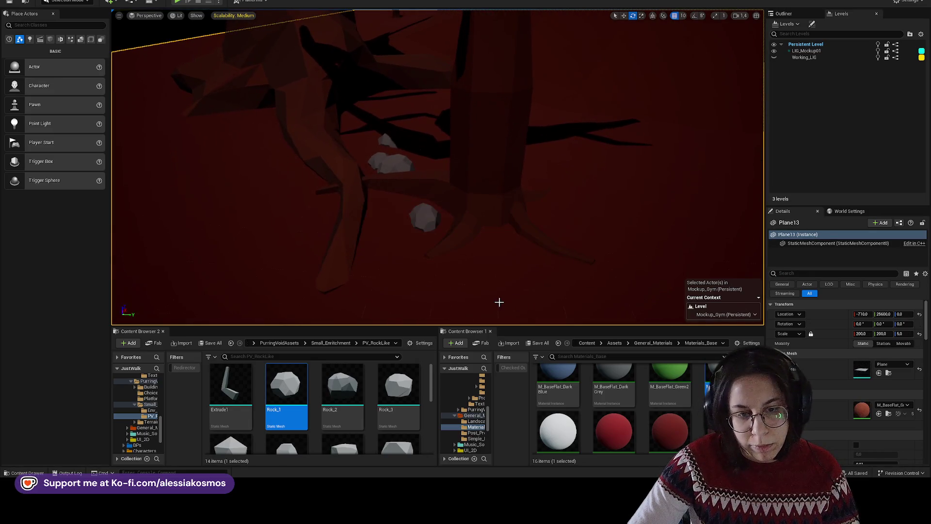
{"action": "left_click_drag", "start_coordinate": [499, 303], "coordinate": [499, 302]}
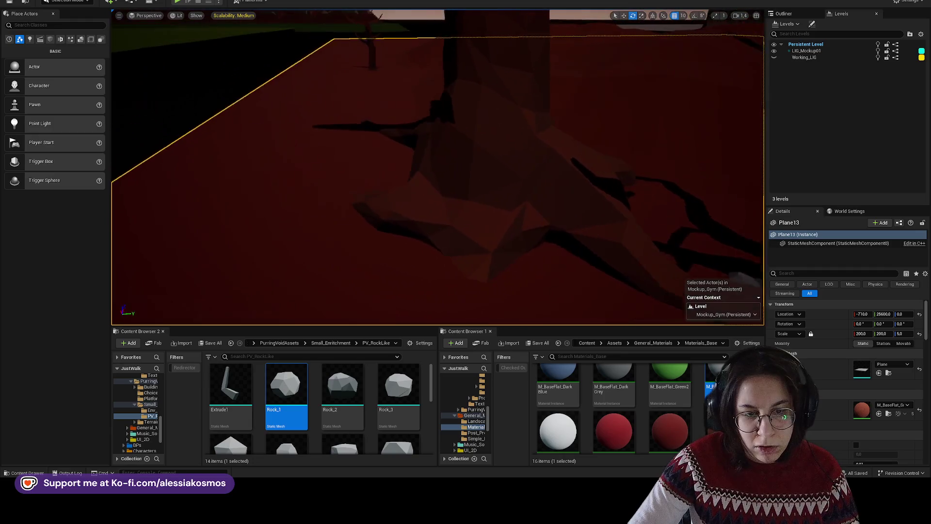
{"action": "left_click_drag", "start_coordinate": [475, 217], "coordinate": [474, 217]}
- Locate the oak trunk's and the withered tree's assets in the Content Browser
{"action": "right_click", "coordinate": [474, 217]}
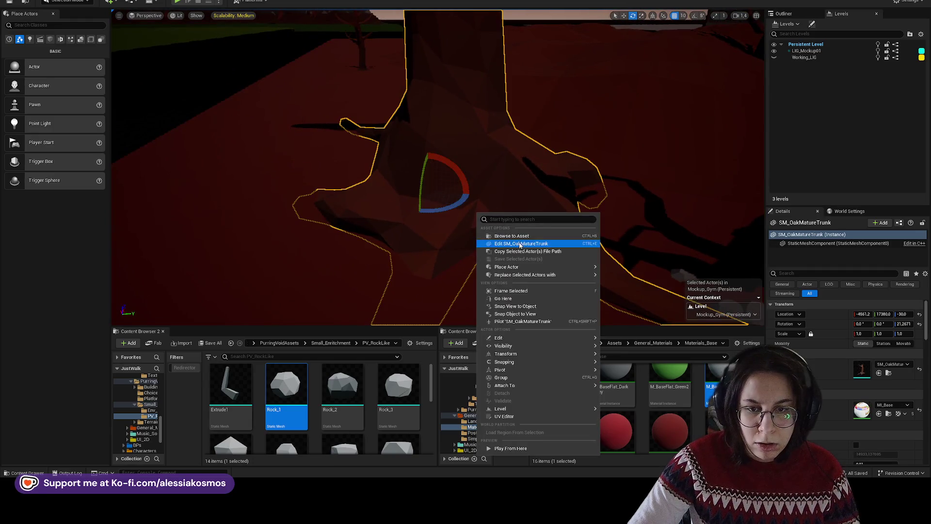
{"action": "left_click", "coordinate": [499, 238]}
{"action": "scroll", "coordinate": [353, 379], "scroll_direction": "up", "scroll_amount": 1}
{"action": "mouse_move", "coordinate": [436, 194]}
{"action": "left_mouse_down"}
{"action": "mouse_move", "coordinate": [441, 183]}
{"action": "mouse_move", "coordinate": [461, 205]}
{"action": "left_mouse_up"}
{"action": "right_click", "coordinate": [436, 183]}
{"action": "left_click", "coordinate": [461, 205]}
- Place small withered trees C and B beside the oak trunk, discarding an extra tree D
{"action": "left_click", "coordinate": [342, 388]}
{"action": "mouse_move", "coordinate": [343, 388]}
{"action": "left_mouse_down"}
{"action": "mouse_move", "coordinate": [416, 183]}
{"action": "mouse_move", "coordinate": [437, 183]}
{"action": "mouse_move", "coordinate": [422, 167]}
{"action": "left_mouse_up"}
{"action": "left_click", "coordinate": [286, 388]}
{"action": "mouse_move", "coordinate": [286, 388]}
{"action": "left_mouse_down"}
{"action": "mouse_move", "coordinate": [394, 205]}
{"action": "mouse_move", "coordinate": [385, 197]}
{"action": "mouse_move", "coordinate": [403, 185]}
{"action": "mouse_move", "coordinate": [395, 202]}
{"action": "mouse_move", "coordinate": [397, 194]}
{"action": "left_mouse_up"}
{"action": "key", "text": "r"}
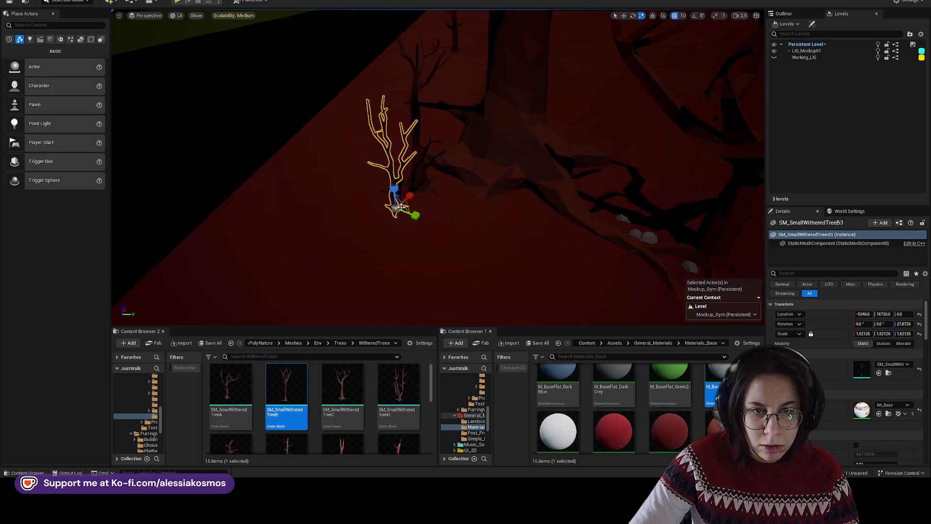
{"action": "mouse_move", "coordinate": [404, 412]}
{"action": "left_mouse_down"}
{"action": "mouse_move", "coordinate": [426, 343]}
{"action": "mouse_move", "coordinate": [434, 235]}
{"action": "mouse_move", "coordinate": [475, 198]}
{"action": "mouse_move", "coordinate": [482, 175]}
{"action": "mouse_move", "coordinate": [466, 194]}
{"action": "mouse_move", "coordinate": [396, 193]}
{"action": "left_mouse_up"}
{"action": "key", "text": "Delete"}
{"action": "key", "text": "ctrl+z"}
{"action": "key", "text": "Delete"}
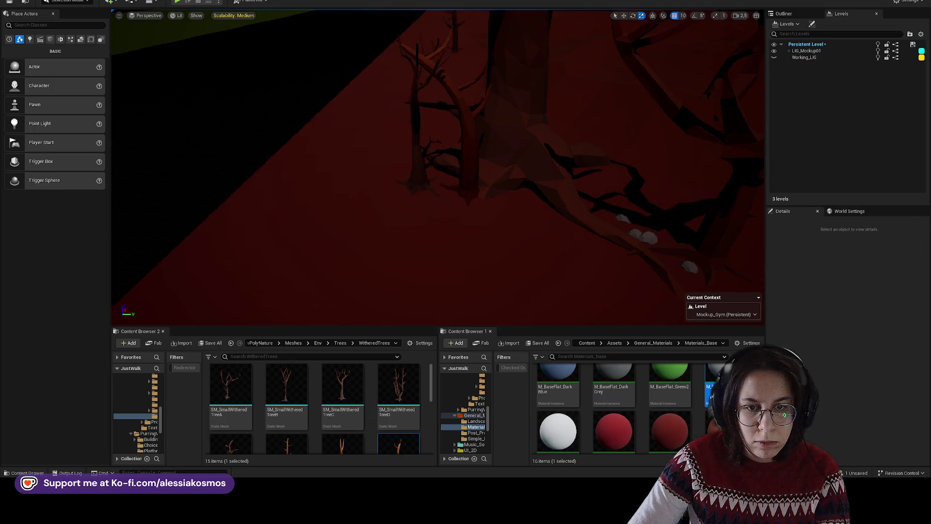
- Add a withered tree B near the trunk and rotate it about 51 degrees
{"action": "scroll", "coordinate": [315, 407], "scroll_direction": "down", "scroll_amount": 1}
{"action": "left_click", "coordinate": [398, 403]}
{"action": "mouse_move", "coordinate": [342, 403]}
{"action": "left_mouse_down"}
{"action": "mouse_move", "coordinate": [490, 223]}
{"action": "mouse_move", "coordinate": [529, 200]}
{"action": "mouse_move", "coordinate": [509, 199]}
{"action": "left_mouse_up"}
{"action": "key", "text": "e"}
{"action": "left_click_drag", "start_coordinate": [525, 231], "coordinate": [494, 221]}
- Select withered trees E and D, then turn tree D to a new angle
{"action": "left_click", "coordinate": [452, 193], "text": "ctrl"}
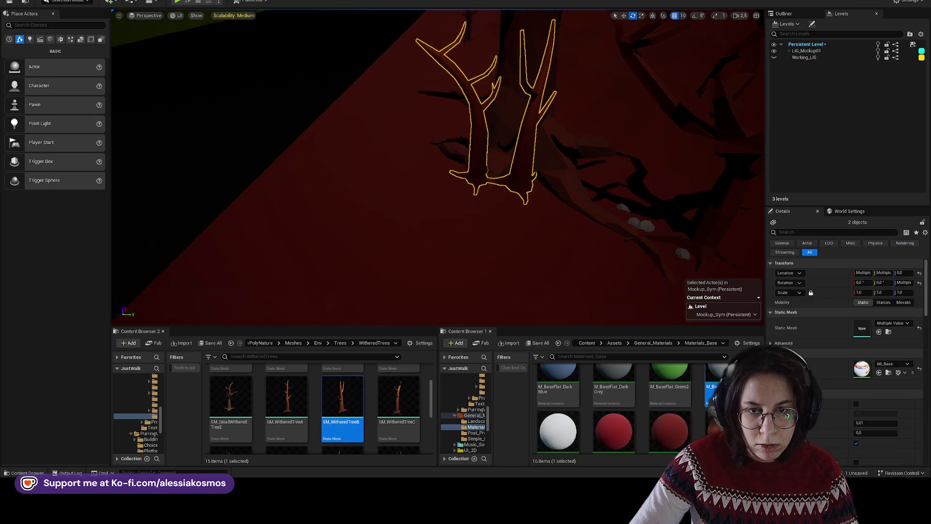
{"action": "left_click", "coordinate": [538, 160]}
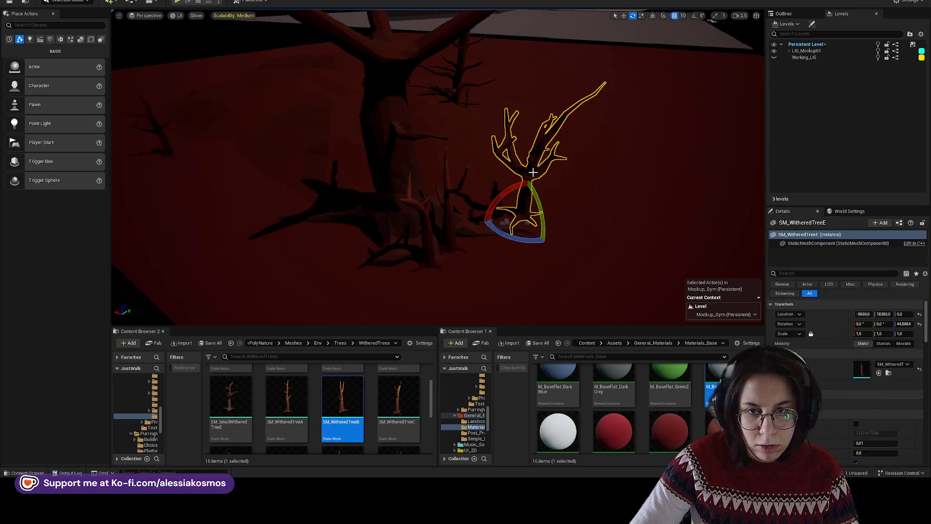
{"action": "key", "text": "ctrl+b"}
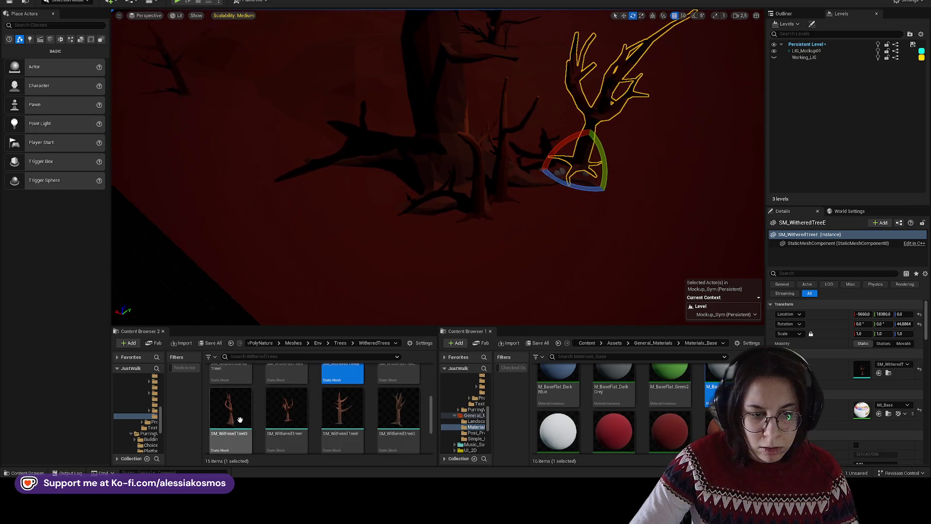
{"action": "left_click", "coordinate": [500, 221]}
{"action": "left_click", "coordinate": [488, 200]}
{"action": "key", "text": "w"}
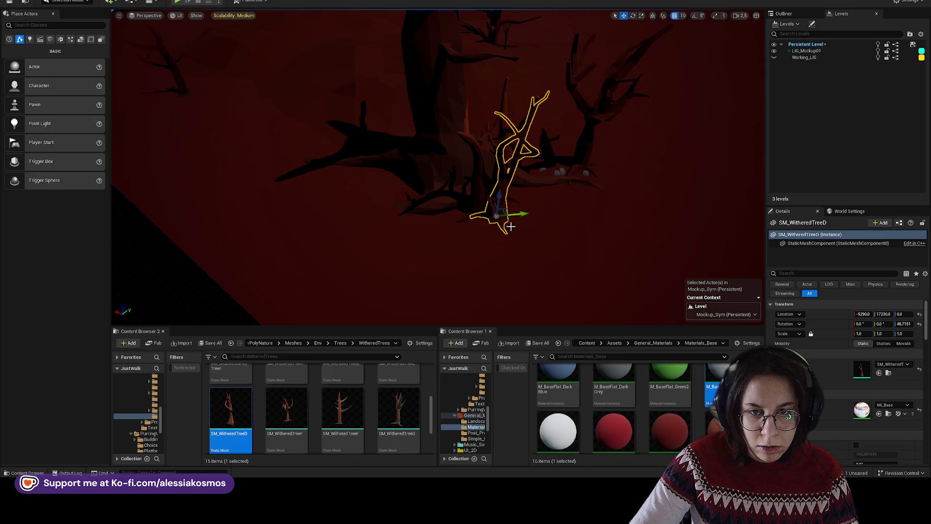
{"action": "key", "text": "e"}
{"action": "mouse_move", "coordinate": [488, 200]}
{"action": "left_mouse_down"}
{"action": "mouse_move", "coordinate": [458, 209]}
{"action": "mouse_move", "coordinate": [465, 213]}
{"action": "mouse_move", "coordinate": [483, 183]}
{"action": "left_mouse_up"}
- Select the oak trunk, then find Rock_13's asset in the Content Browser
{"action": "scroll", "coordinate": [483, 183], "scroll_direction": "up", "scroll_amount": 5}
{"action": "left_click", "coordinate": [465, 224]}
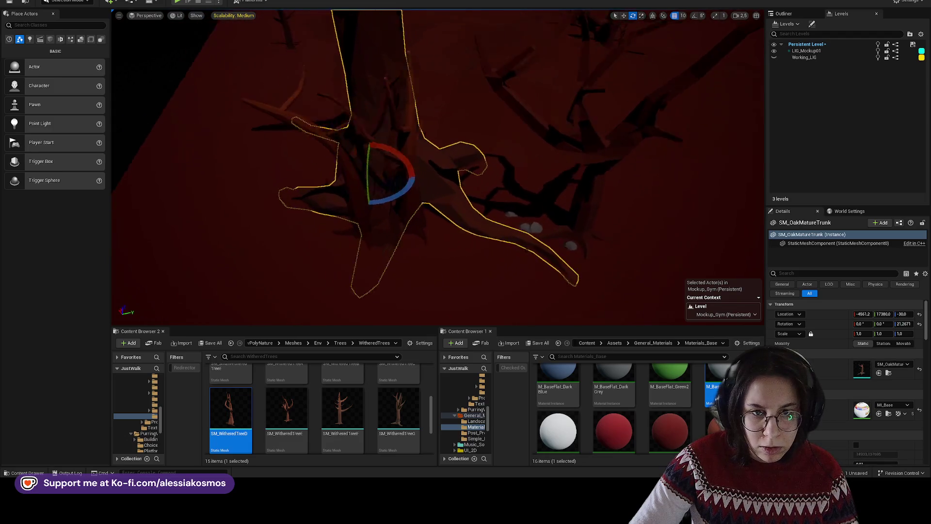
{"action": "left_click_drag", "start_coordinate": [466, 224], "coordinate": [431, 227]}
{"action": "scroll", "coordinate": [342, 417], "scroll_direction": "up", "scroll_amount": 1}
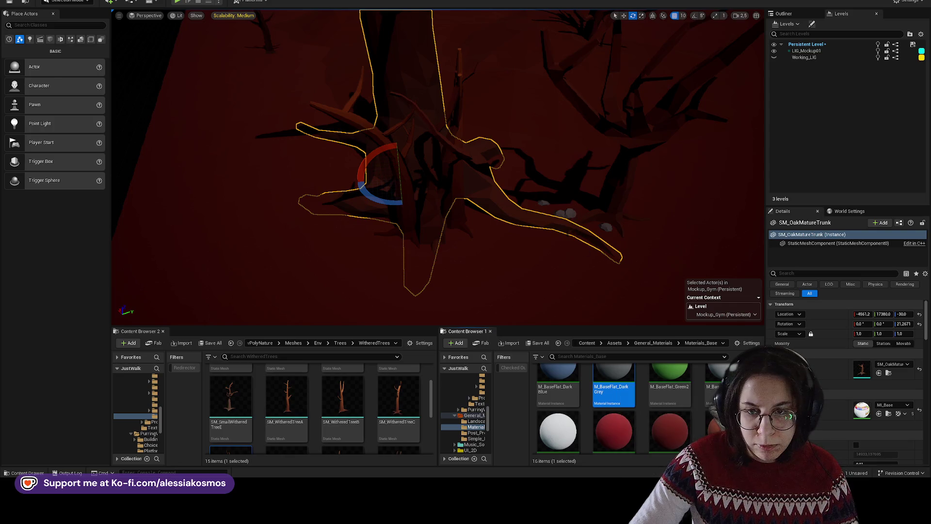
{"action": "right_click", "coordinate": [573, 213]}
{"action": "left_click", "coordinate": [609, 236]}
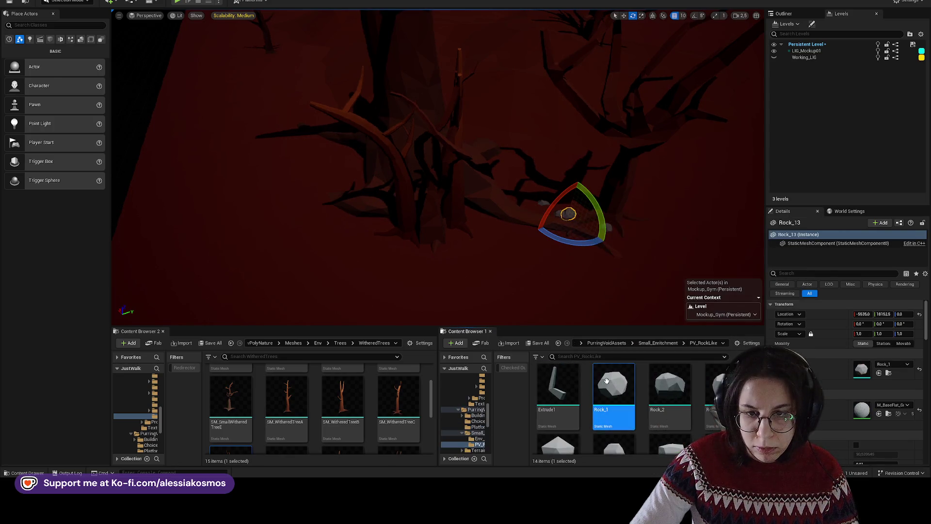
- Drop several grey rocks from the Content Browser around the tree base
{"action": "left_click_drag", "start_coordinate": [422, 238], "coordinate": [409, 236]}
{"action": "key", "text": "w"}
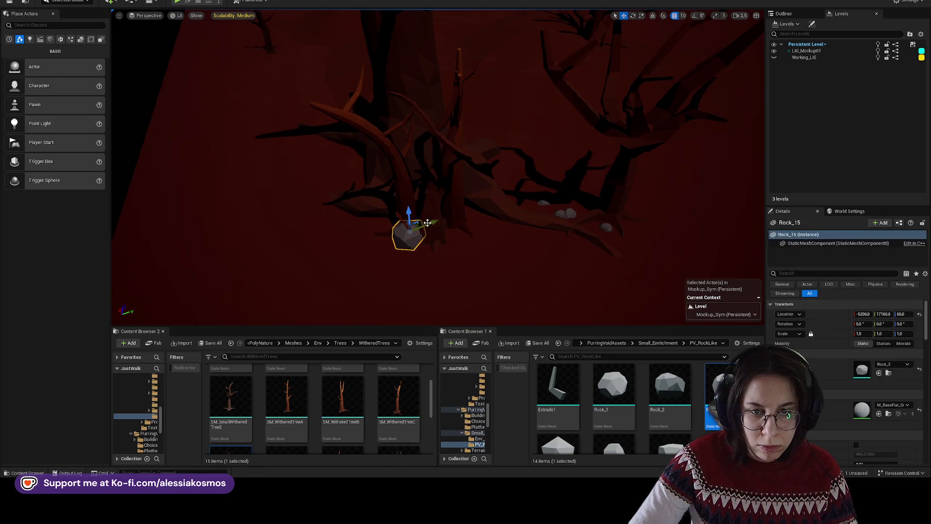
{"action": "scroll", "coordinate": [557, 417], "scroll_direction": "down", "scroll_amount": 1}
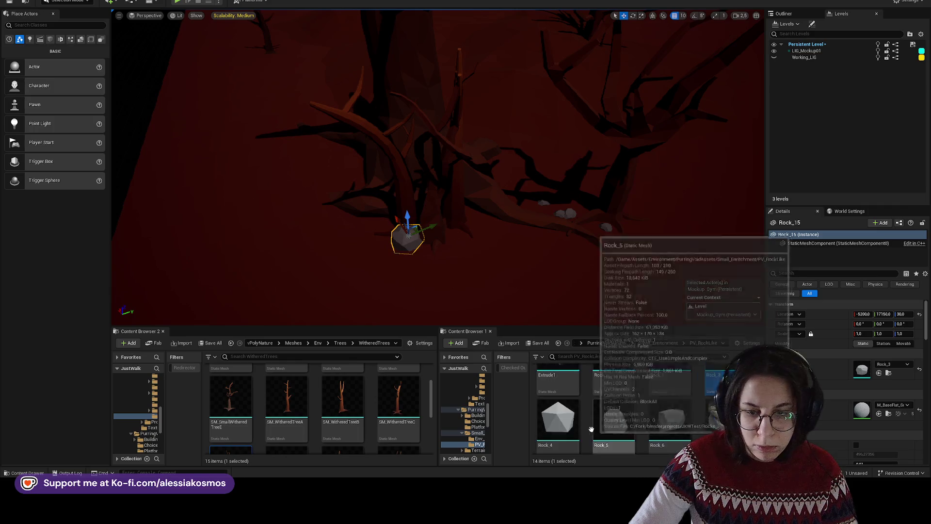
{"action": "left_click_drag", "start_coordinate": [558, 420], "coordinate": [427, 243]}
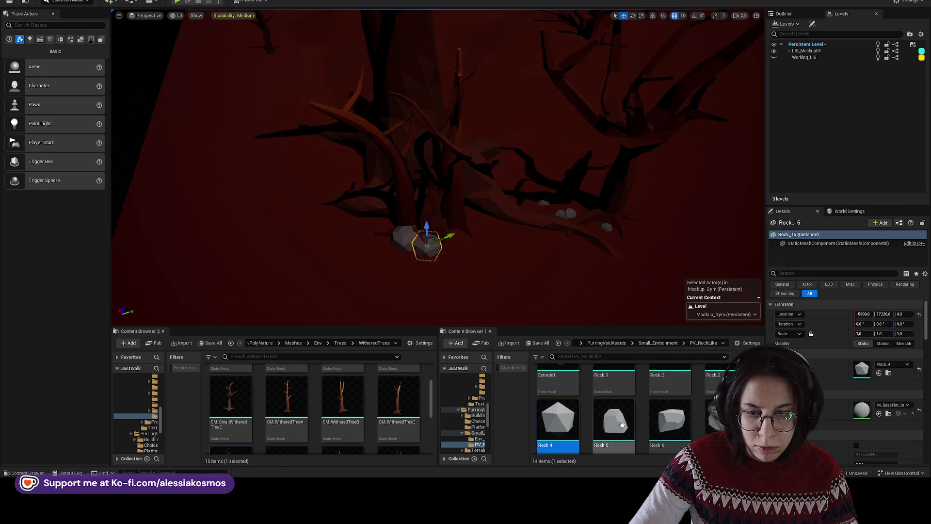
{"action": "scroll", "coordinate": [613, 417], "scroll_direction": "down", "scroll_amount": 1}
{"action": "left_click_drag", "start_coordinate": [613, 384], "coordinate": [446, 246]}
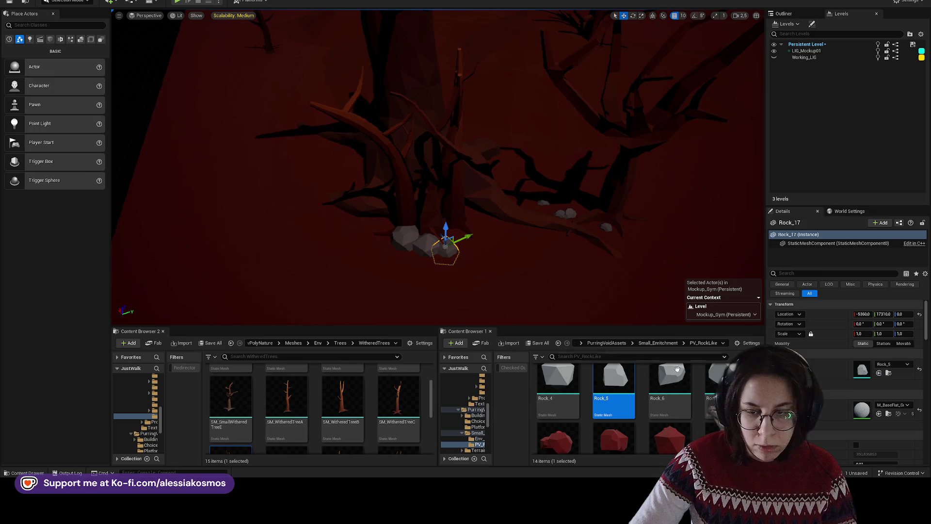
{"action": "left_click_drag", "start_coordinate": [669, 383], "coordinate": [449, 247]}
- Shift Rock_17 slightly up and to the right
{"action": "key", "text": "Escape"}
{"action": "left_click", "coordinate": [453, 245]}
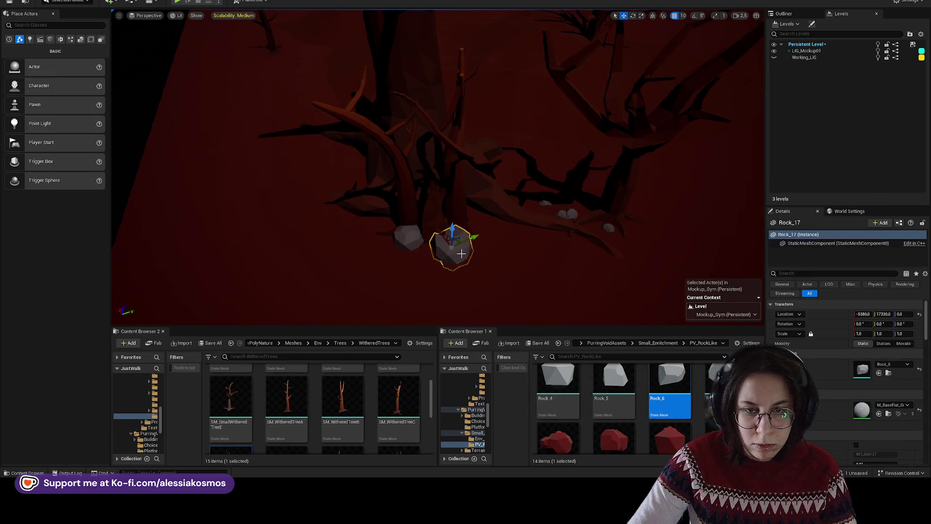
{"action": "key", "text": "e"}
{"action": "key", "text": "w"}
{"action": "left_click_drag", "start_coordinate": [458, 245], "coordinate": [471, 233]}
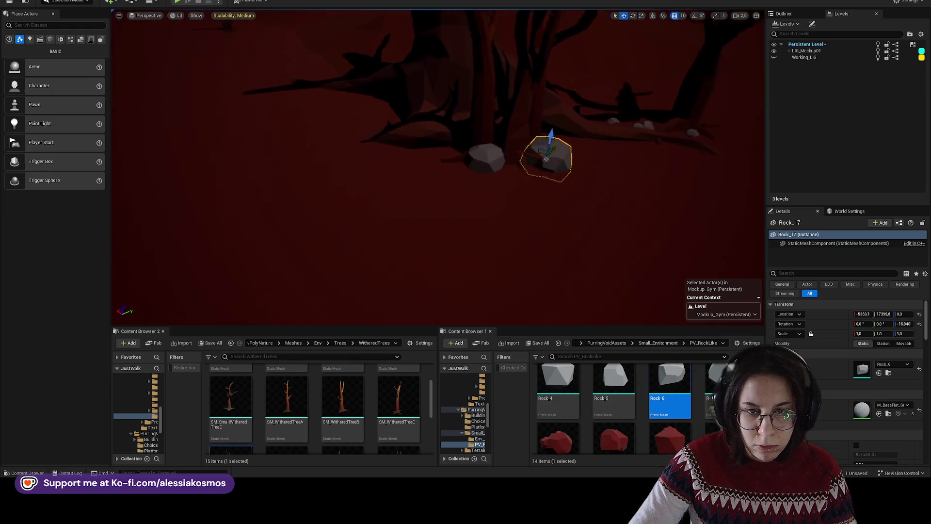
- Check the arrangement by framing withered tree E, then frame the whole ground plane
{"action": "left_click", "coordinate": [498, 272]}
{"action": "left_click", "coordinate": [495, 254]}
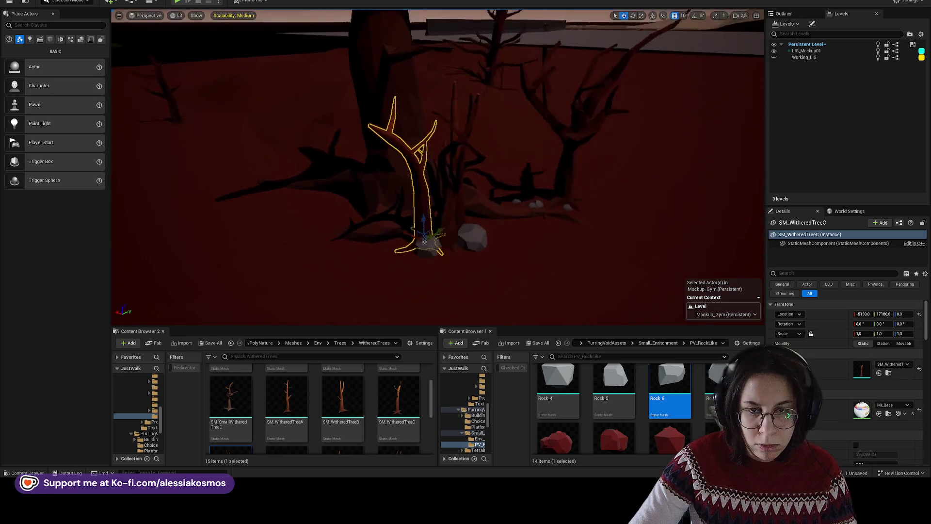
{"action": "left_click", "coordinate": [432, 267]}
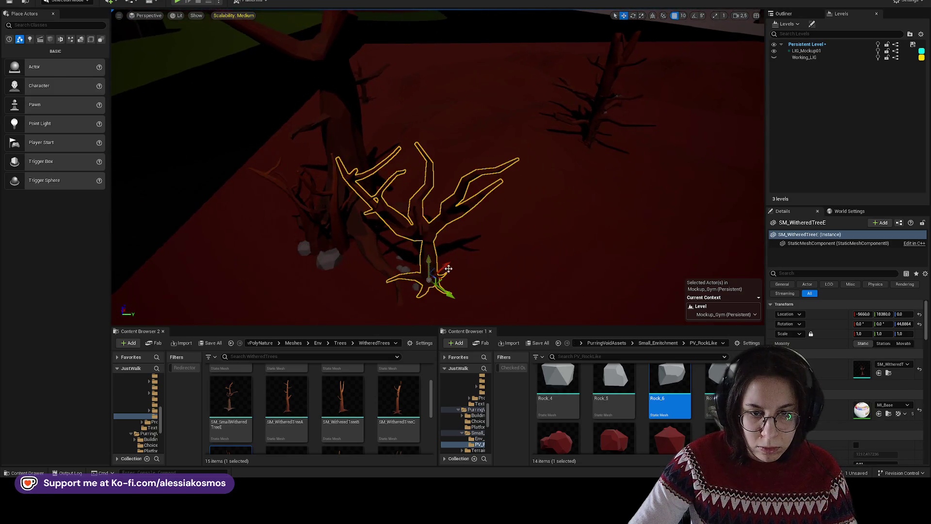
{"action": "key", "text": "f"}
{"action": "left_click", "coordinate": [442, 232], "text": "ctrl"}
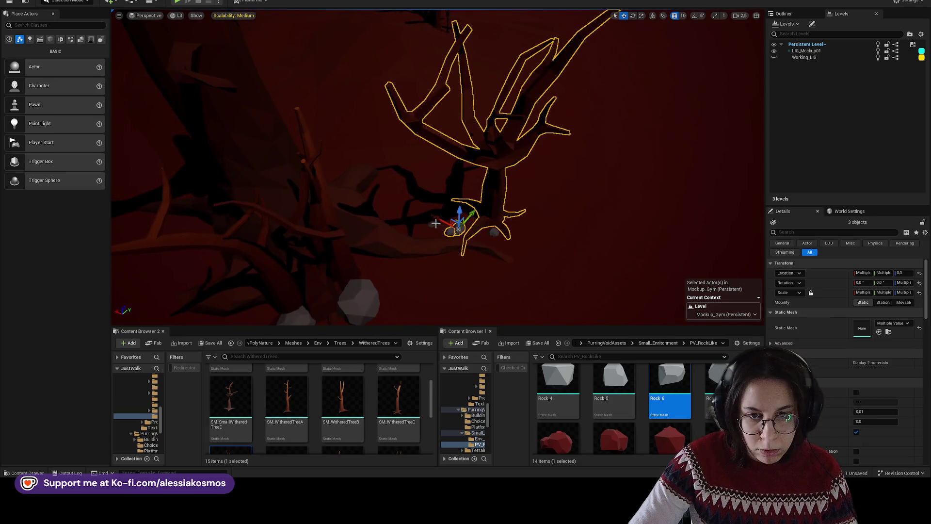
{"action": "mouse_move", "coordinate": [516, 241]}
{"action": "left_mouse_down"}
{"action": "mouse_move", "coordinate": [499, 225]}
{"action": "mouse_move", "coordinate": [581, 239]}
{"action": "mouse_move", "coordinate": [605, 229]}
{"action": "mouse_move", "coordinate": [532, 198]}
{"action": "left_mouse_up"}
{"action": "scroll", "coordinate": [561, 233], "scroll_direction": "down", "scroll_amount": 3}
{"action": "left_click", "coordinate": [561, 233]}
{"action": "key", "text": "f"}
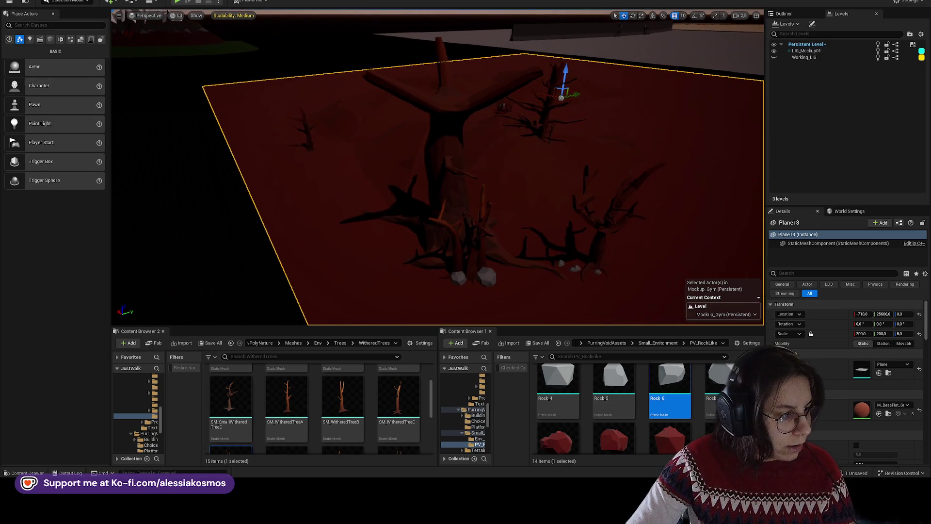
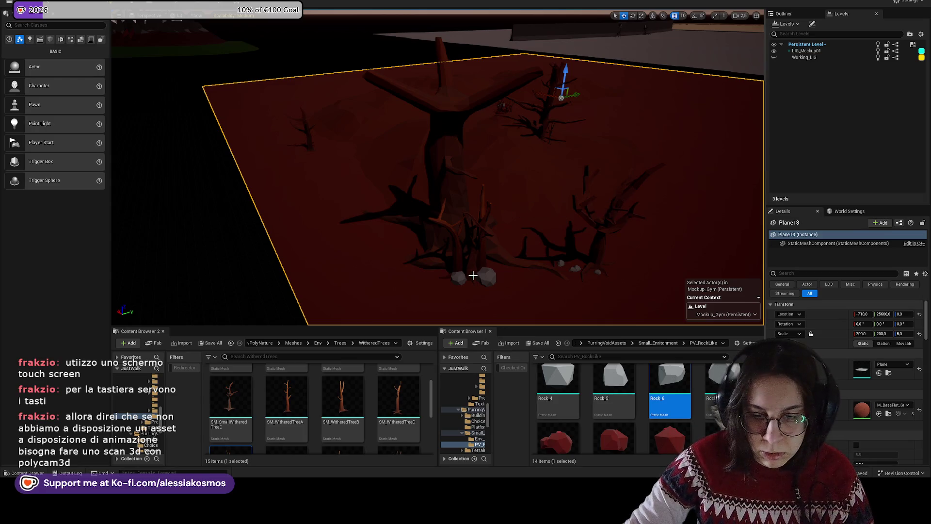
- Delete the withered tree standing near the blood cluster on the red ground
{"action": "mouse_move", "coordinate": [419, 514]}
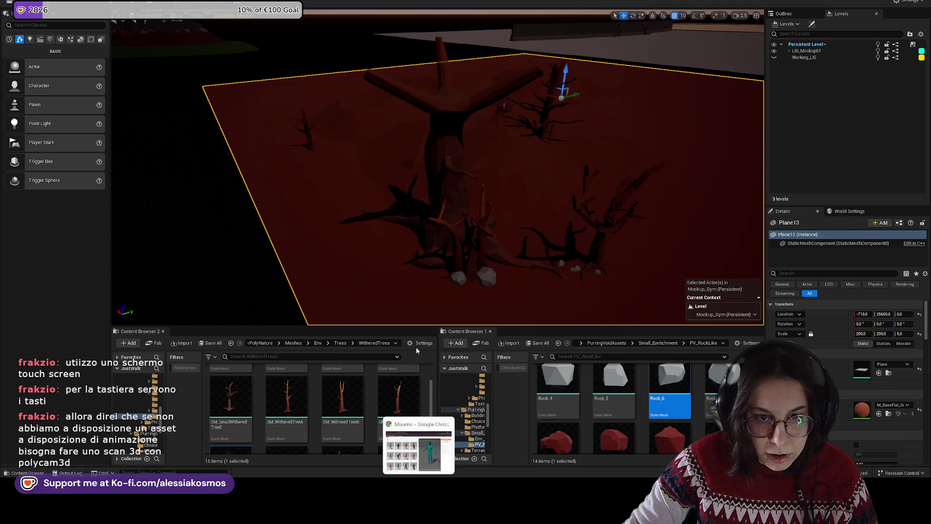
{"action": "mouse_move", "coordinate": [493, 258]}
{"action": "left_mouse_down"}
{"action": "mouse_move", "coordinate": [497, 184]}
{"action": "mouse_move", "coordinate": [513, 177]}
{"action": "mouse_move", "coordinate": [517, 276]}
{"action": "mouse_move", "coordinate": [480, 264]}
{"action": "left_mouse_up"}
{"action": "left_click", "coordinate": [534, 206]}
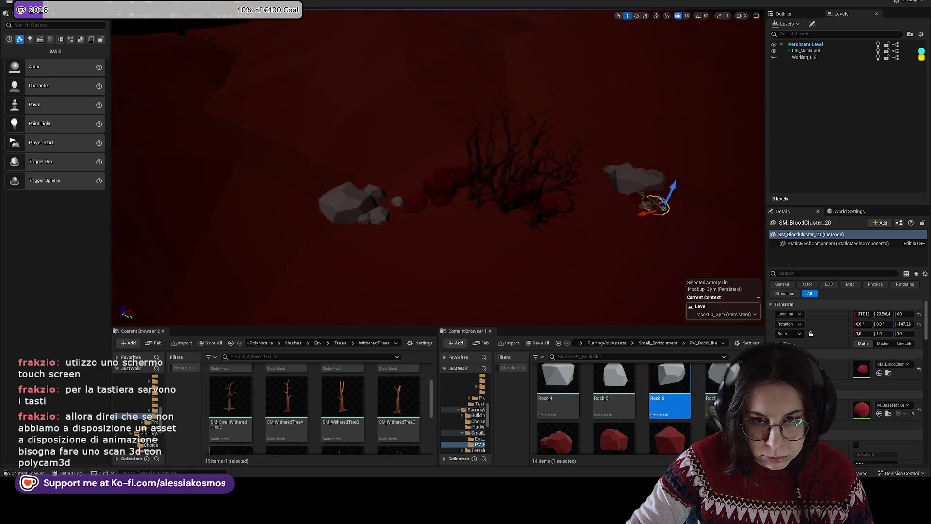
{"action": "left_click_drag", "start_coordinate": [533, 206], "coordinate": [524, 220]}
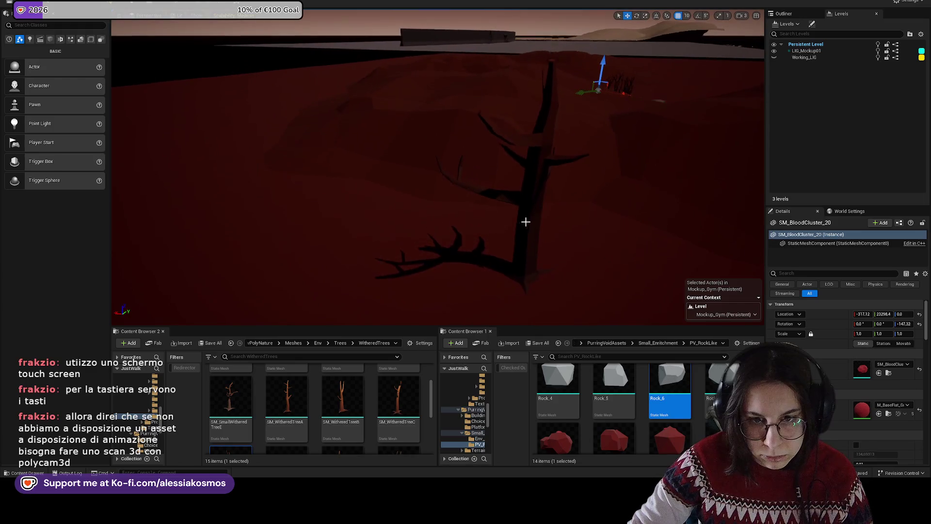
{"action": "left_click", "coordinate": [532, 225]}
{"action": "key", "text": "f"}
{"action": "key", "text": "Delete"}
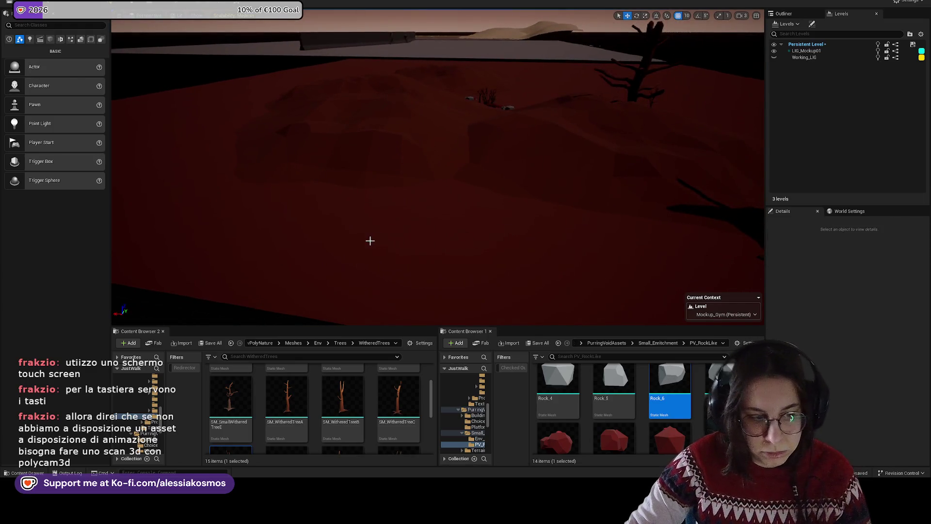
- Delete a second, larger tree elsewhere on the ground plane
{"action": "left_click_drag", "start_coordinate": [599, 260], "coordinate": [561, 256]}
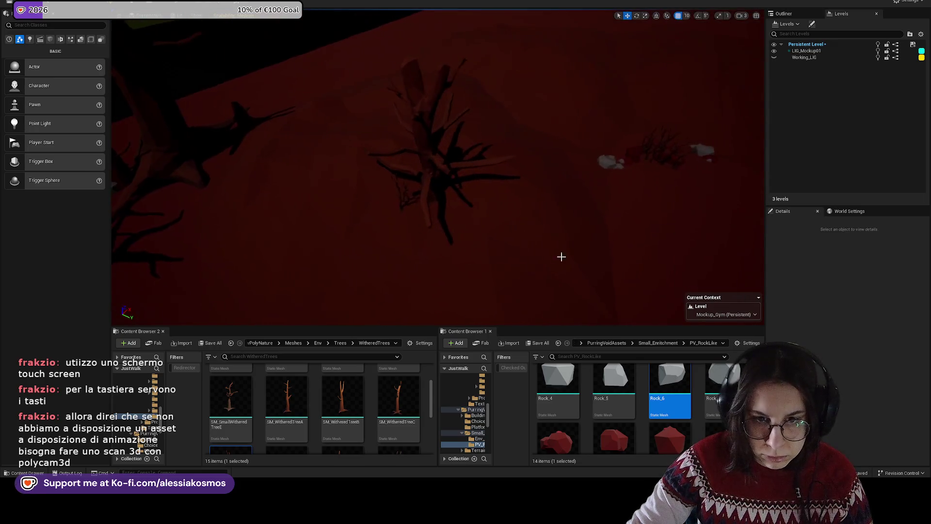
{"action": "left_click", "coordinate": [426, 188]}
{"action": "key", "text": "f"}
{"action": "key", "text": "Delete"}
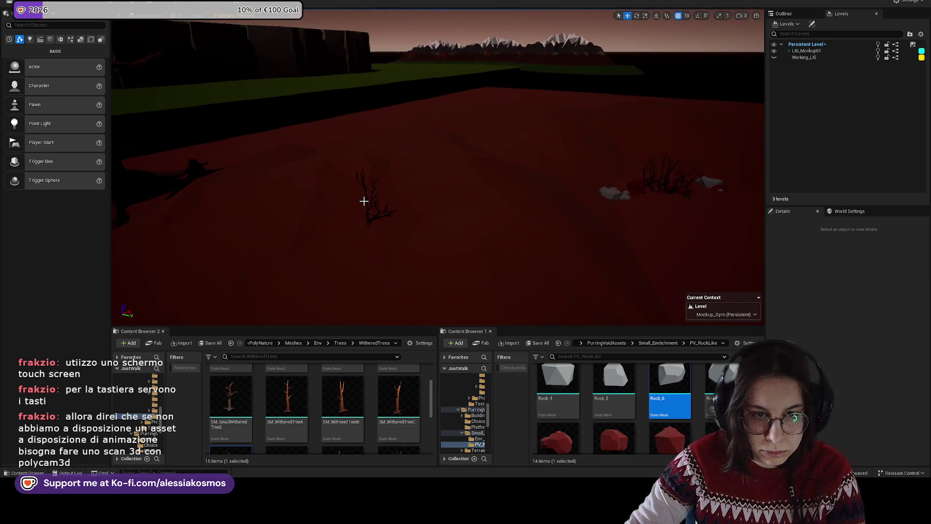
{"action": "left_click", "coordinate": [365, 201]}
{"action": "mouse_move", "coordinate": [365, 200]}
{"action": "left_mouse_down"}
{"action": "mouse_move", "coordinate": [352, 199]}
{"action": "mouse_move", "coordinate": [390, 199]}
{"action": "mouse_move", "coordinate": [393, 218]}
{"action": "left_mouse_up"}
- Place an SM_OakAdultTrunkA in the level and slide it sideways along Y
{"action": "right_click", "coordinate": [322, 183]}
{"action": "left_click", "coordinate": [350, 204]}
{"action": "scroll", "coordinate": [576, 393], "scroll_direction": "up", "scroll_amount": 2}
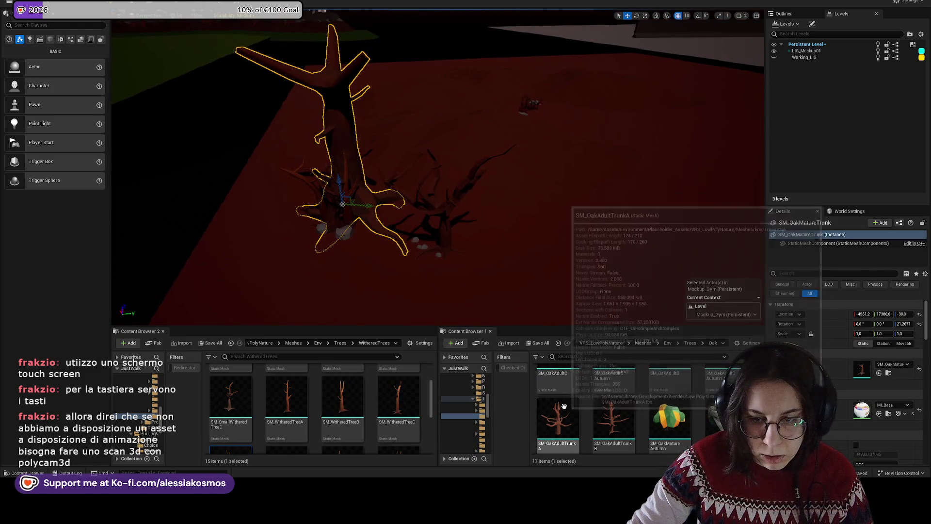
{"action": "mouse_move", "coordinate": [558, 417]}
{"action": "left_mouse_down"}
{"action": "mouse_move", "coordinate": [588, 208]}
{"action": "mouse_move", "coordinate": [566, 108]}
{"action": "left_mouse_up"}
{"action": "key", "text": "f"}
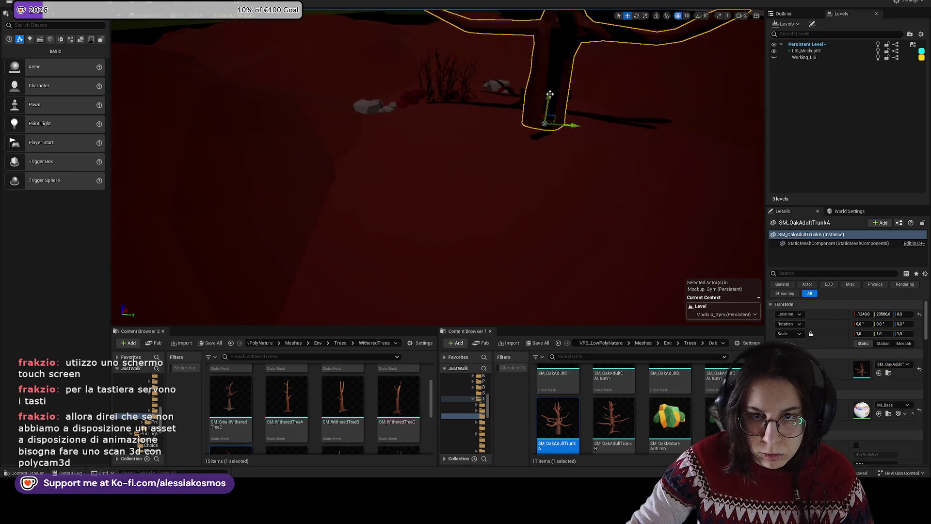
{"action": "mouse_move", "coordinate": [572, 127]}
{"action": "left_mouse_down"}
{"action": "mouse_move", "coordinate": [648, 145]}
{"action": "mouse_move", "coordinate": [613, 124]}
{"action": "mouse_move", "coordinate": [624, 104]}
{"action": "left_mouse_up"}
{"action": "key", "text": "f"}
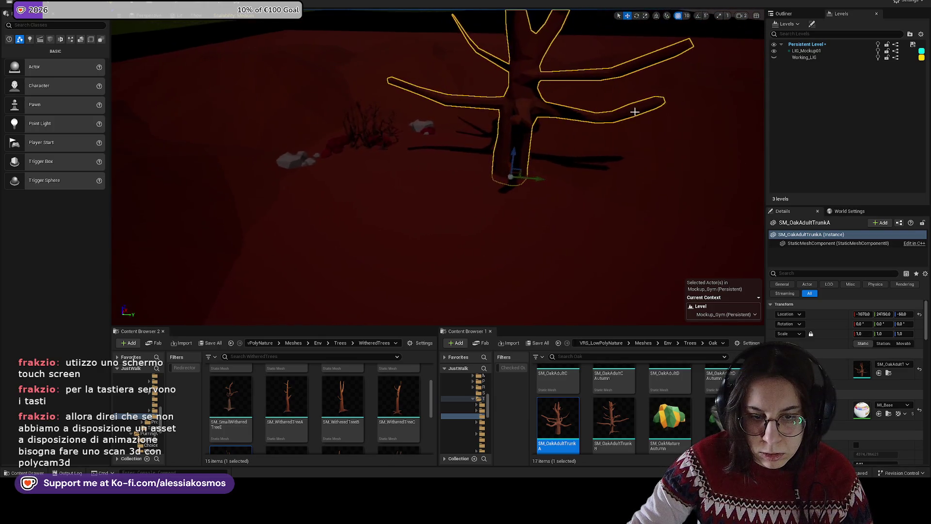
- Add SM_WitheredTreeG (scaled up), SM_WitheredTreeE and SM_WitheredTreeI beside the trunk
{"action": "scroll", "coordinate": [371, 420], "scroll_direction": "down", "scroll_amount": 1}
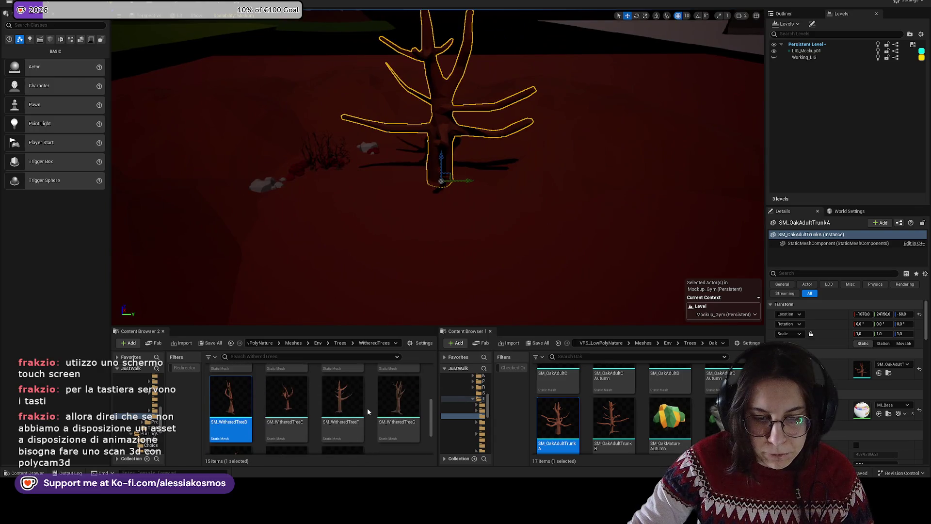
{"action": "mouse_move", "coordinate": [396, 408]}
{"action": "left_mouse_down"}
{"action": "mouse_move", "coordinate": [416, 285]}
{"action": "mouse_move", "coordinate": [398, 183]}
{"action": "mouse_move", "coordinate": [438, 179]}
{"action": "left_mouse_up"}
{"action": "key", "text": "r"}
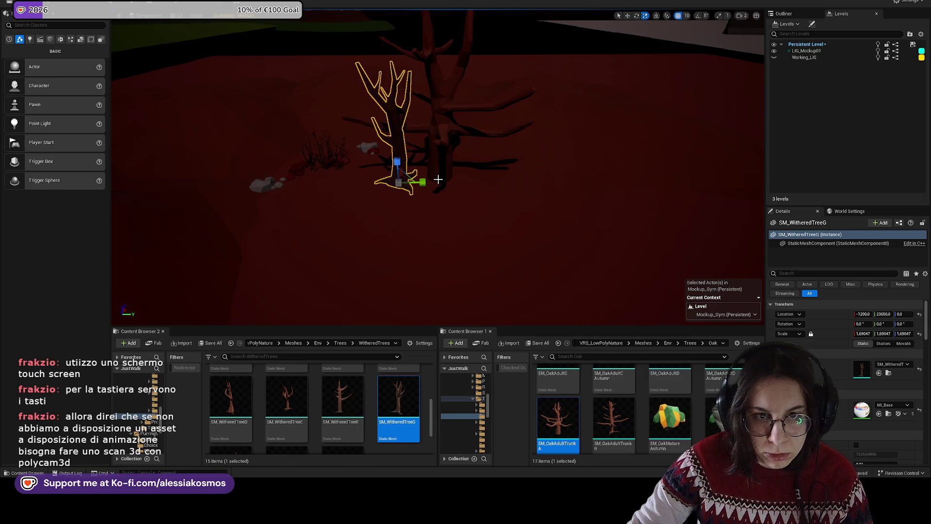
{"action": "key", "text": "Delete"}
{"action": "mouse_move", "coordinate": [287, 402]}
{"action": "left_mouse_down"}
{"action": "mouse_move", "coordinate": [401, 289]}
{"action": "mouse_move", "coordinate": [457, 197]}
{"action": "mouse_move", "coordinate": [446, 187]}
{"action": "left_mouse_up"}
{"action": "scroll", "coordinate": [291, 412], "scroll_direction": "down", "scroll_amount": 2}
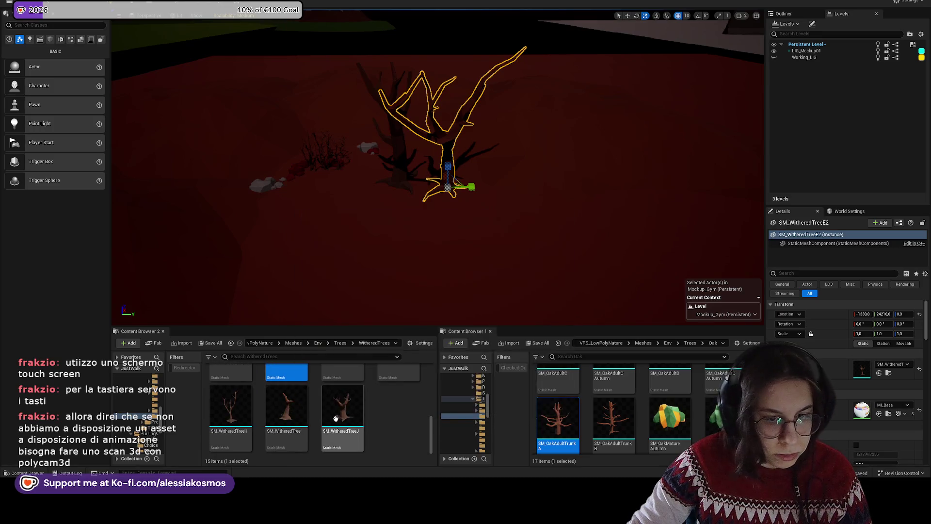
{"action": "mouse_move", "coordinate": [299, 417]}
{"action": "left_mouse_down"}
{"action": "mouse_move", "coordinate": [417, 216]}
{"action": "mouse_move", "coordinate": [374, 116]}
{"action": "mouse_move", "coordinate": [391, 106]}
{"action": "left_mouse_up"}
- Turn SM_WitheredTreeI, and rotate SM_WitheredTreeE2 to about -48 degrees
{"action": "left_click", "coordinate": [376, 103]}
{"action": "key", "text": "f"}
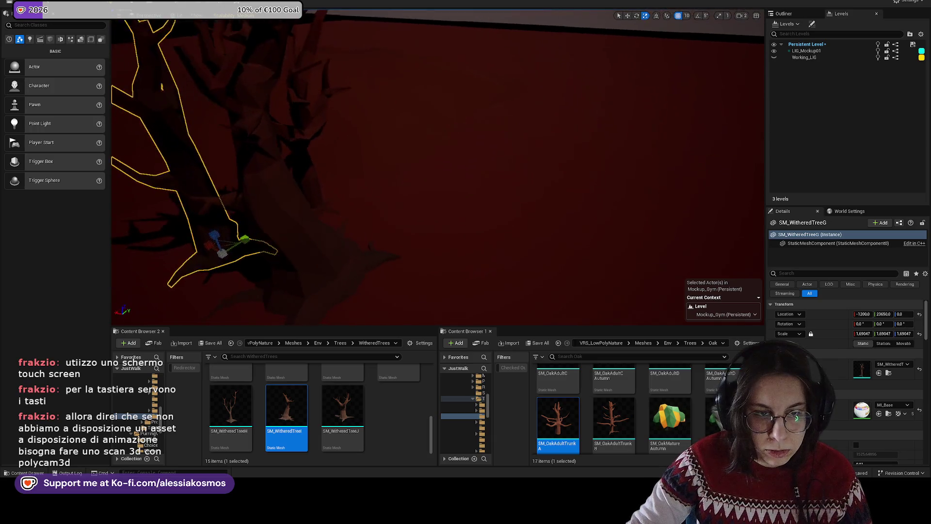
{"action": "left_click", "coordinate": [408, 146]}
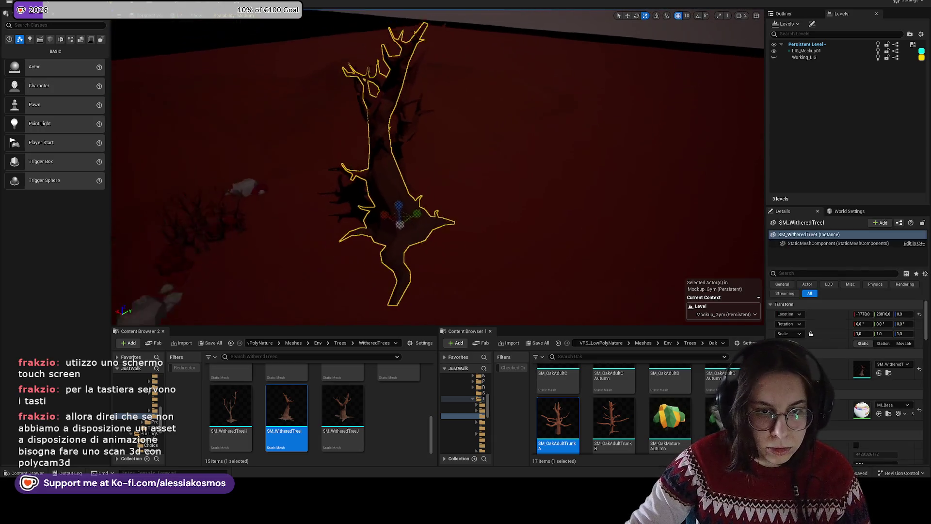
{"action": "key", "text": "e"}
{"action": "mouse_move", "coordinate": [444, 204]}
{"action": "left_mouse_down"}
{"action": "mouse_move", "coordinate": [437, 228]}
{"action": "mouse_move", "coordinate": [417, 237]}
{"action": "mouse_move", "coordinate": [424, 227]}
{"action": "mouse_move", "coordinate": [388, 201]}
{"action": "left_mouse_up"}
{"action": "key", "text": "w"}
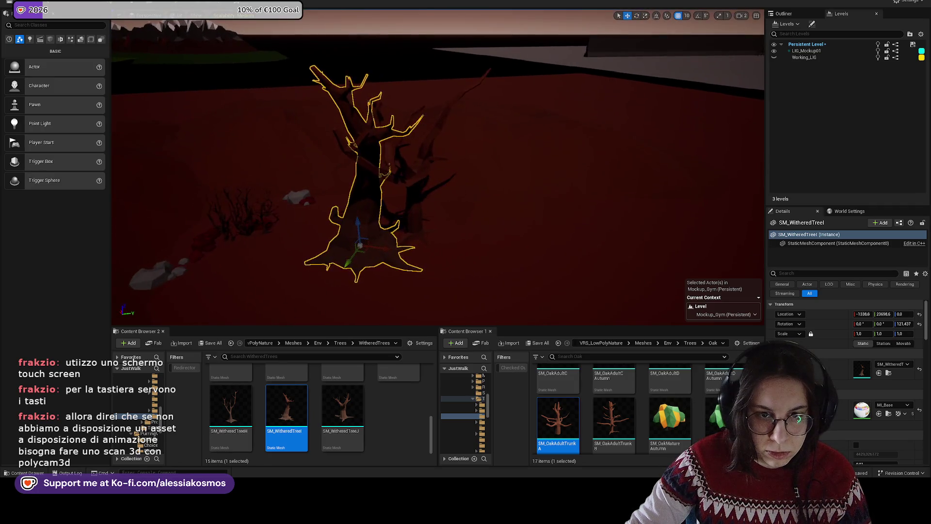
{"action": "left_click", "coordinate": [412, 160]}
{"action": "key", "text": "e"}
{"action": "left_click_drag", "start_coordinate": [427, 243], "coordinate": [384, 293]}
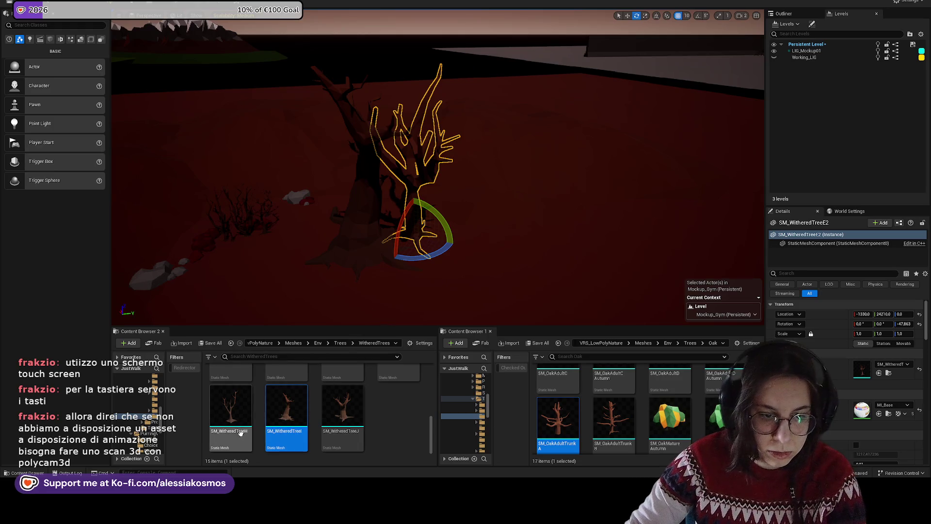
- Add SM_WitheredTreeH to the cluster and shift a tree to the left
{"action": "mouse_move", "coordinate": [240, 433]}
{"action": "left_mouse_down"}
{"action": "mouse_move", "coordinate": [486, 234]}
{"action": "mouse_move", "coordinate": [436, 249]}
{"action": "mouse_move", "coordinate": [439, 257]}
{"action": "left_mouse_up"}
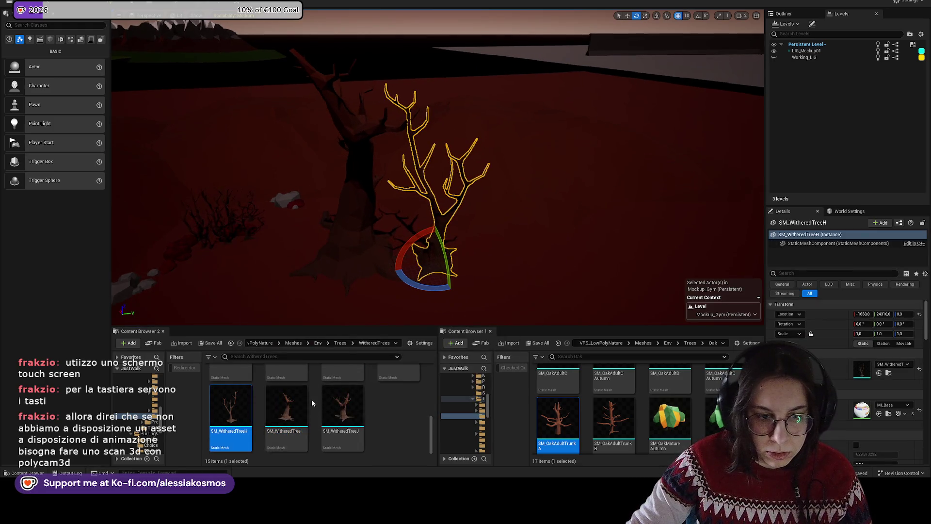
{"action": "scroll", "coordinate": [313, 403], "scroll_direction": "up", "scroll_amount": 4}
{"action": "mouse_move", "coordinate": [230, 417]}
{"action": "left_mouse_down"}
{"action": "mouse_move", "coordinate": [507, 273]}
{"action": "mouse_move", "coordinate": [478, 233]}
{"action": "left_mouse_up"}
{"action": "key", "text": "Escape"}
{"action": "left_click", "coordinate": [418, 251]}
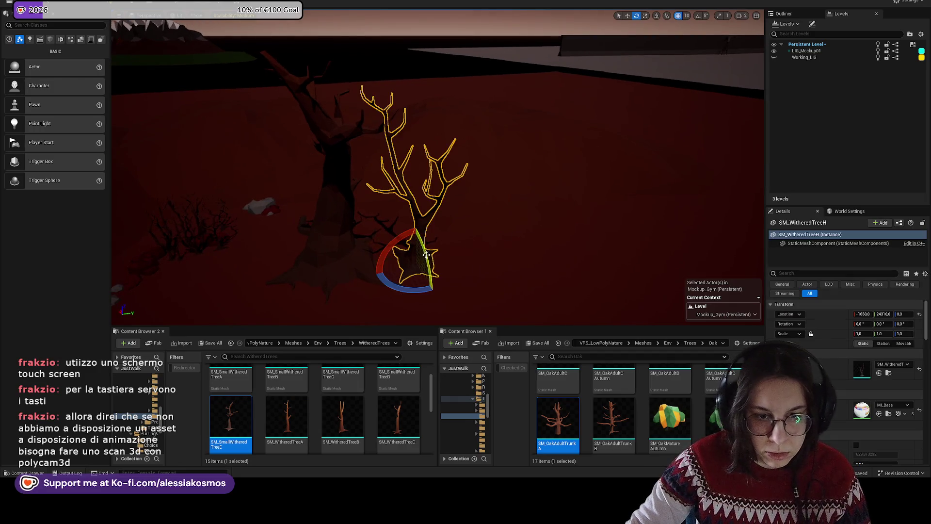
{"action": "key", "text": "w"}
{"action": "mouse_move", "coordinate": [418, 251]}
{"action": "left_mouse_down"}
{"action": "mouse_move", "coordinate": [371, 250]}
{"action": "mouse_move", "coordinate": [370, 237]}
{"action": "mouse_move", "coordinate": [506, 264]}
{"action": "mouse_move", "coordinate": [478, 284]}
{"action": "mouse_move", "coordinate": [475, 310]}
{"action": "mouse_move", "coordinate": [479, 290]}
{"action": "left_mouse_up"}
{"action": "key", "text": "e"}
- Tilt SM_WitheredTreeI slightly sideways so it leans naturally
{"action": "left_click", "coordinate": [531, 279]}
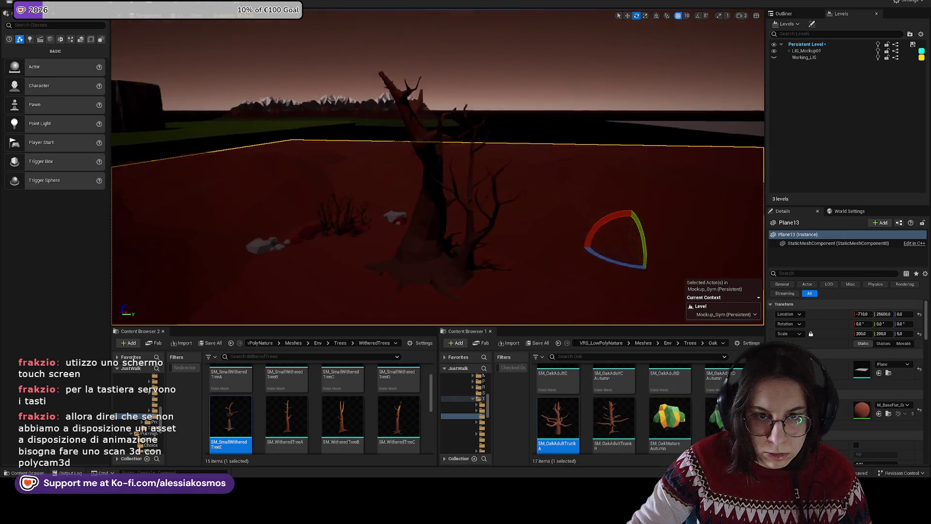
{"action": "left_click", "coordinate": [405, 264]}
{"action": "mouse_move", "coordinate": [405, 265]}
{"action": "left_mouse_down"}
{"action": "mouse_move", "coordinate": [417, 266]}
{"action": "mouse_move", "coordinate": [417, 252]}
{"action": "left_mouse_up"}
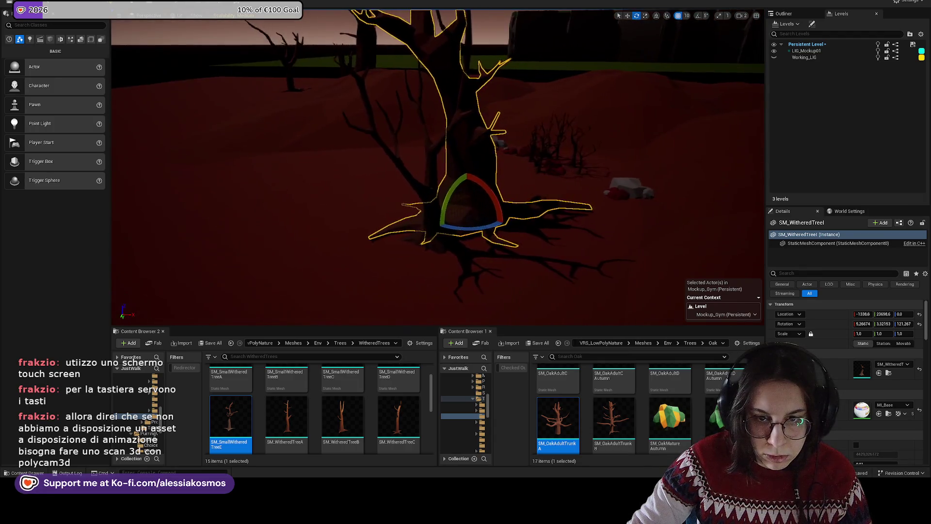
{"action": "left_click", "coordinate": [581, 219]}
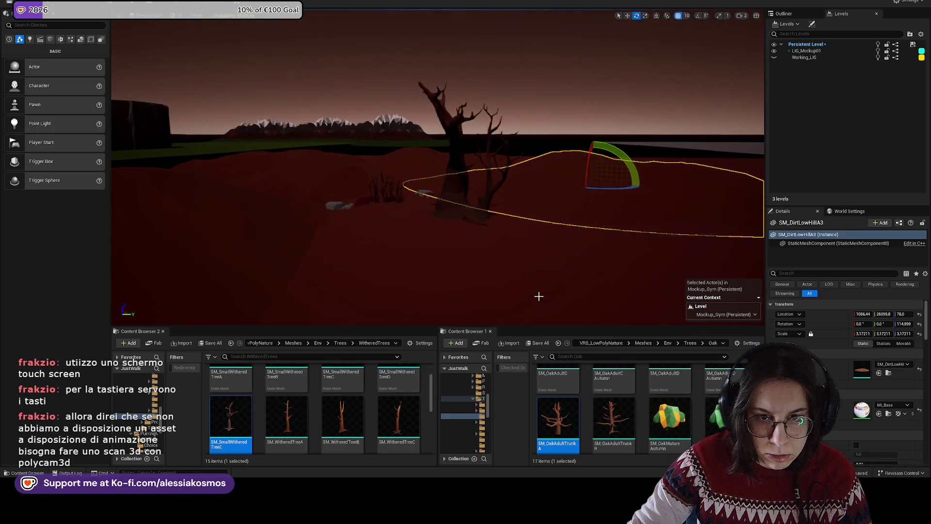
{"action": "left_click", "coordinate": [452, 223]}
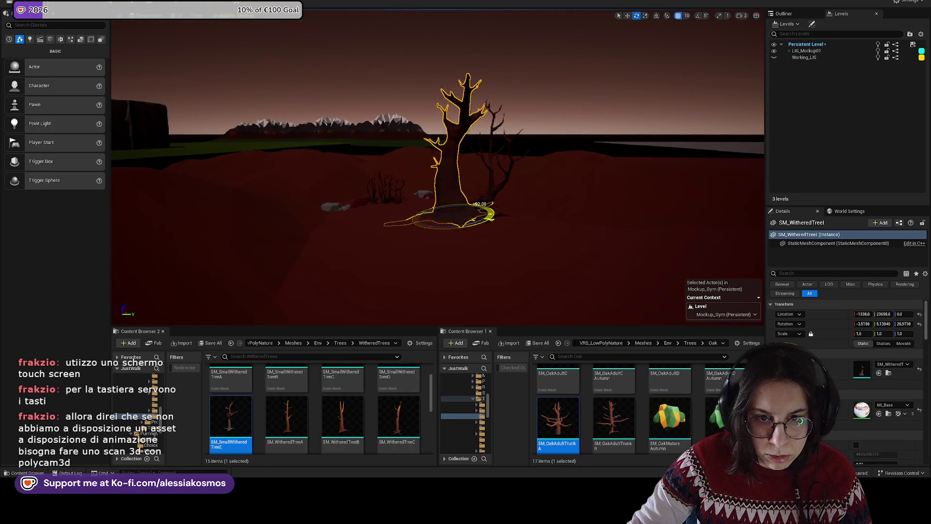
{"action": "left_click_drag", "start_coordinate": [534, 267], "coordinate": [563, 267]}
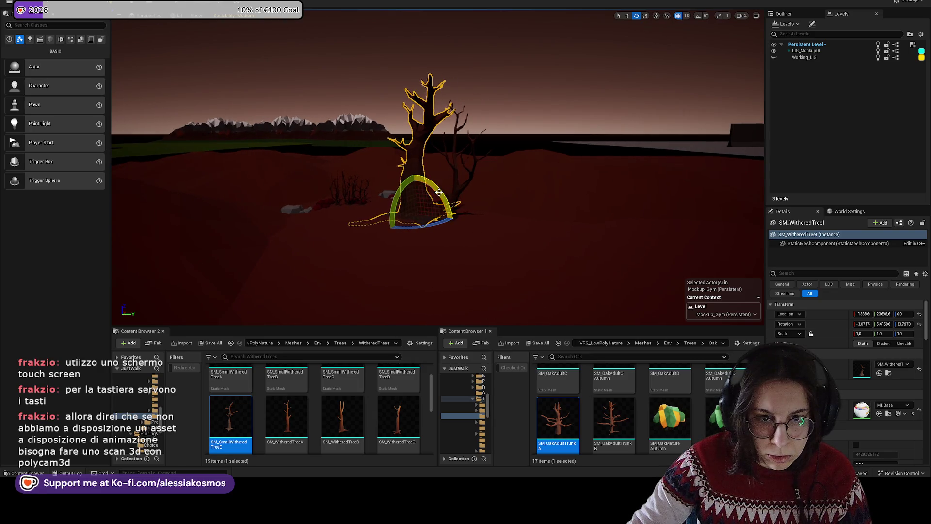
{"action": "left_click_drag", "start_coordinate": [415, 174], "coordinate": [418, 173]}
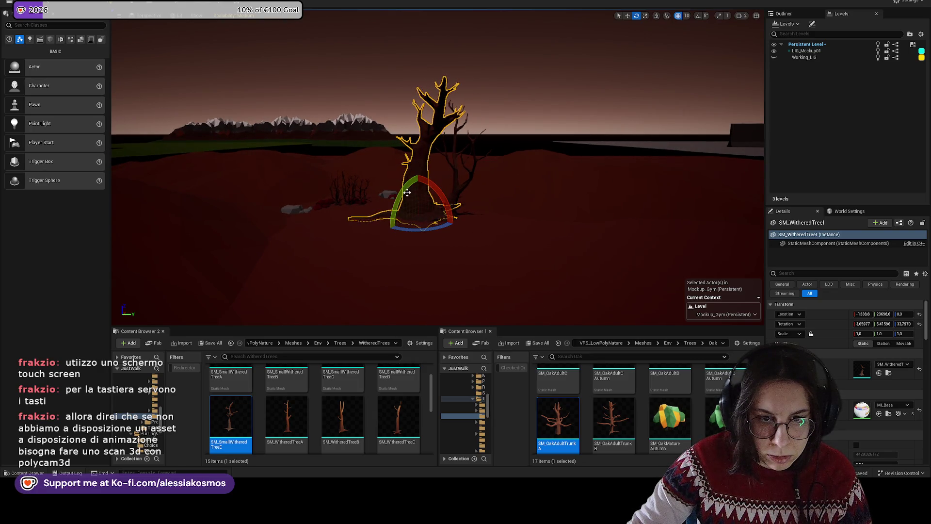
- Tilt and turn SM_WitheredTreeH behind it
{"action": "left_click", "coordinate": [465, 192]}
{"action": "left_click_drag", "start_coordinate": [416, 204], "coordinate": [427, 204]}
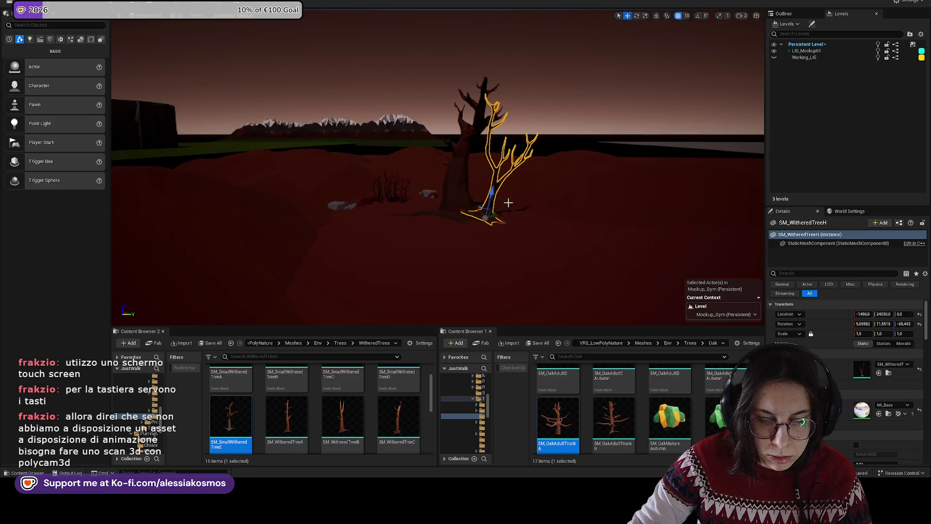
{"action": "key", "text": "f"}
{"action": "scroll", "coordinate": [922, 328], "scroll_direction": "down", "scroll_amount": 2}
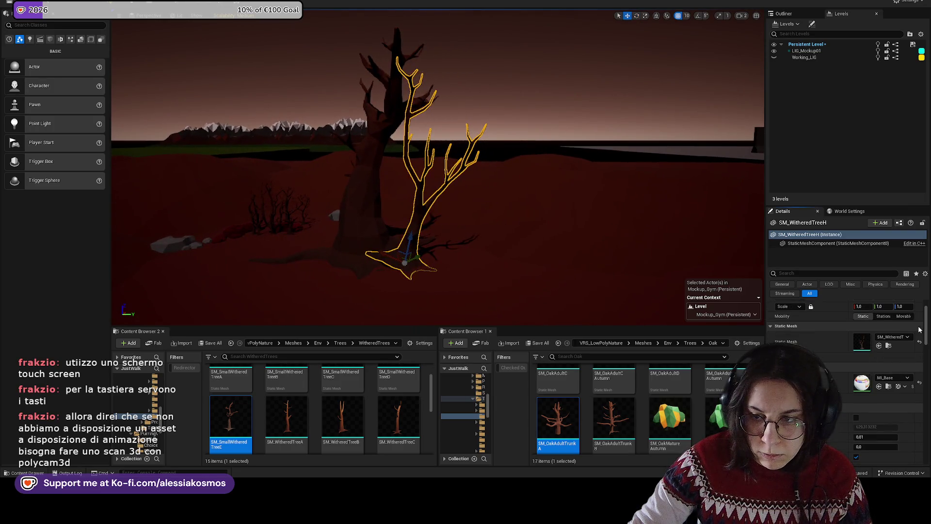
{"action": "scroll", "coordinate": [919, 330], "scroll_direction": "up", "scroll_amount": 1}
{"action": "key", "text": "e"}
{"action": "mouse_move", "coordinate": [426, 272]}
{"action": "left_mouse_down"}
{"action": "mouse_move", "coordinate": [431, 295]}
{"action": "mouse_move", "coordinate": [472, 272]}
{"action": "mouse_move", "coordinate": [431, 273]}
{"action": "mouse_move", "coordinate": [417, 291]}
{"action": "mouse_move", "coordinate": [494, 266]}
{"action": "mouse_move", "coordinate": [482, 235]}
{"action": "mouse_move", "coordinate": [499, 194]}
{"action": "mouse_move", "coordinate": [517, 189]}
{"action": "left_mouse_up"}
{"action": "key", "text": "w"}
{"action": "scroll", "coordinate": [431, 274], "scroll_direction": "down", "scroll_amount": 5}
- Select SM_WitheredTreeH together with the large tree and frame both
{"action": "left_click", "coordinate": [495, 266]}
{"action": "left_click", "coordinate": [517, 189], "text": "ctrl"}
{"action": "key", "text": "f"}
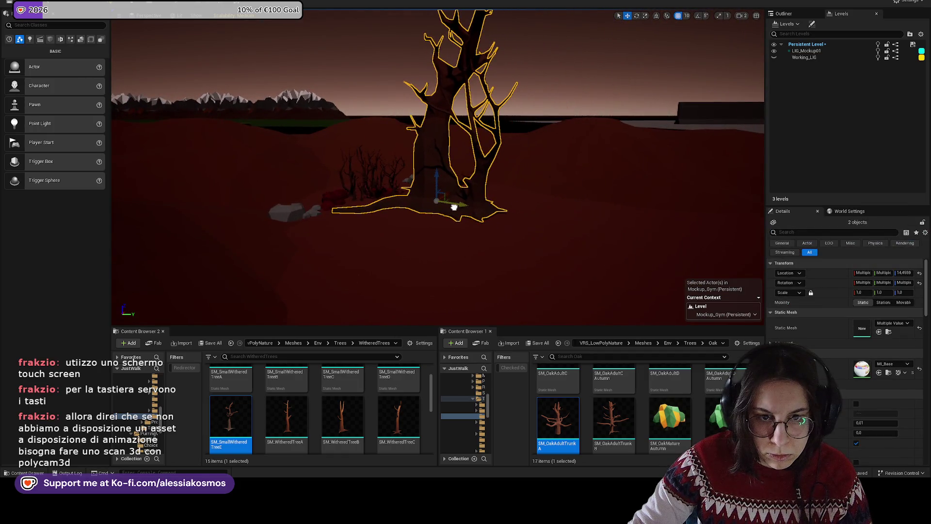
{"action": "mouse_move", "coordinate": [455, 207]}
{"action": "left_mouse_down"}
{"action": "mouse_move", "coordinate": [470, 234]}
{"action": "mouse_move", "coordinate": [475, 220]}
{"action": "left_mouse_up"}
- Duplicate SM_SmallWitheredTreeC3, move the copy left and turn it
{"action": "left_click", "coordinate": [474, 220]}
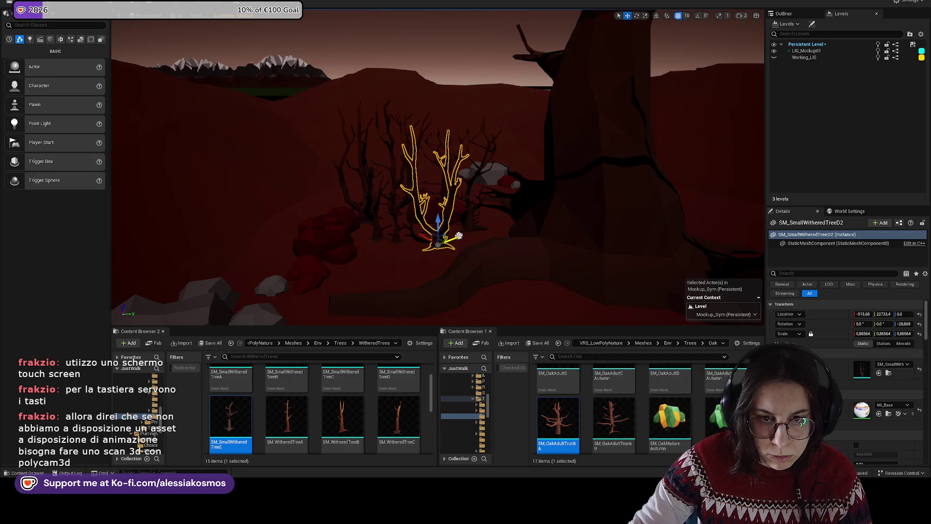
{"action": "left_click", "coordinate": [398, 235]}
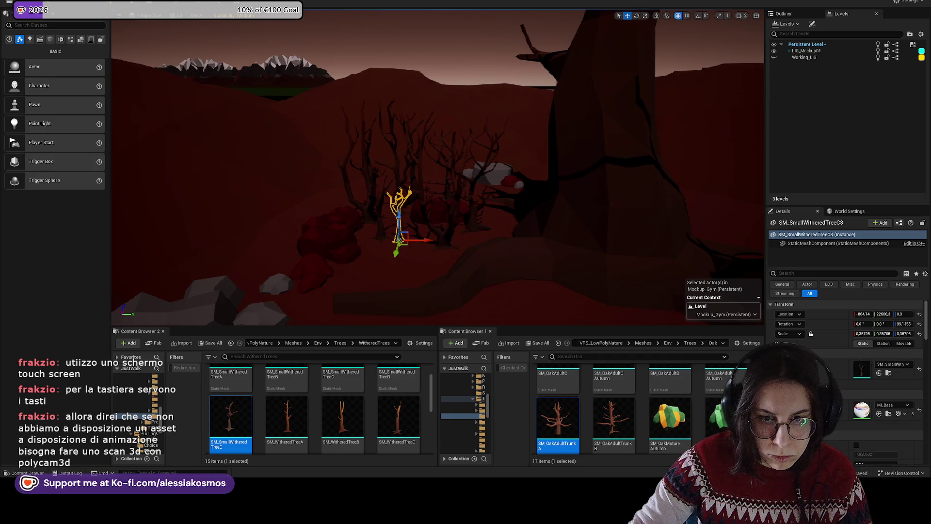
{"action": "left_click_drag", "start_coordinate": [462, 238], "coordinate": [361, 253]}
{"action": "key", "text": "e"}
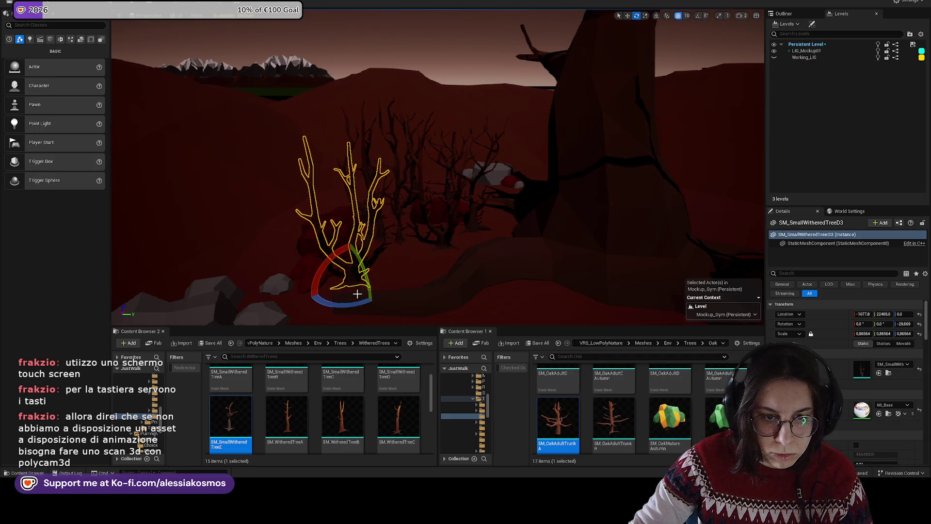
{"action": "left_click_drag", "start_coordinate": [339, 301], "coordinate": [368, 301]}
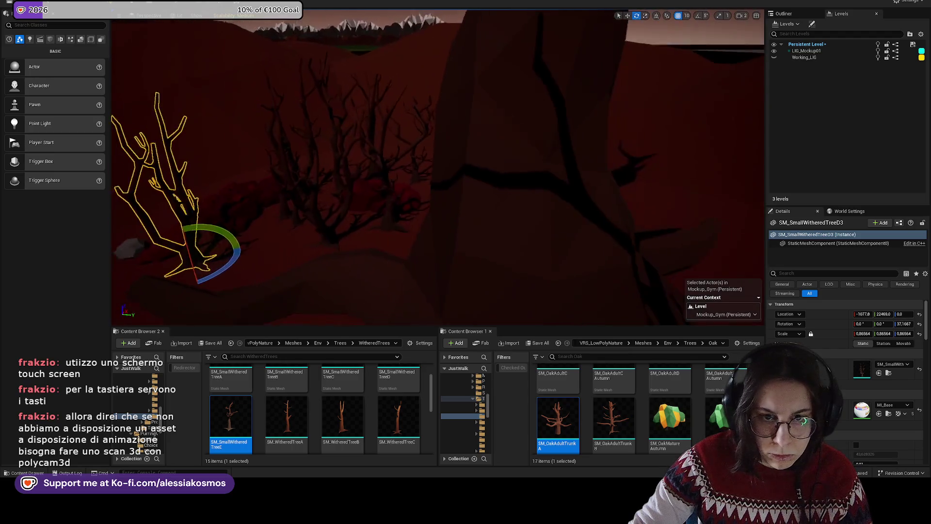
- Copy another small withered tree down-right and nudge it into place
{"action": "left_click", "coordinate": [406, 184]}
{"action": "left_click_drag", "start_coordinate": [406, 184], "coordinate": [477, 156]}
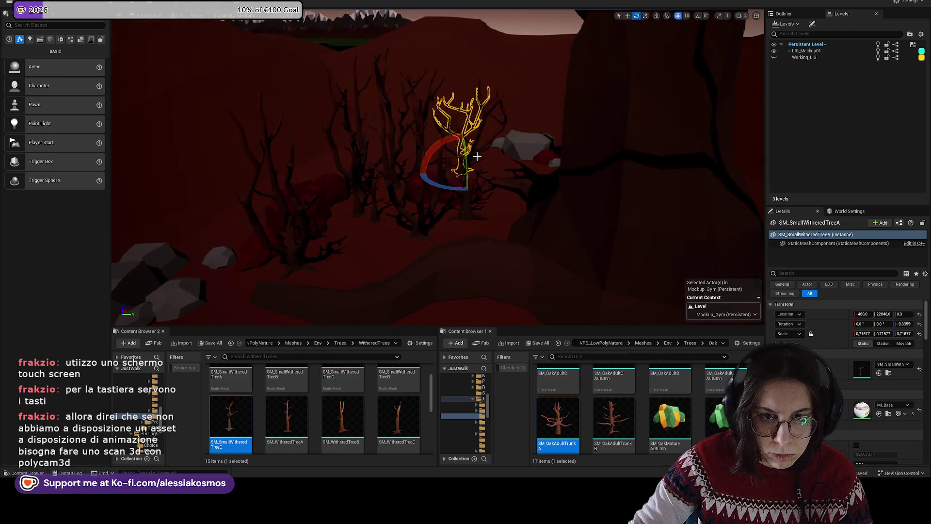
{"action": "left_click", "coordinate": [404, 141]}
{"action": "key", "text": "w"}
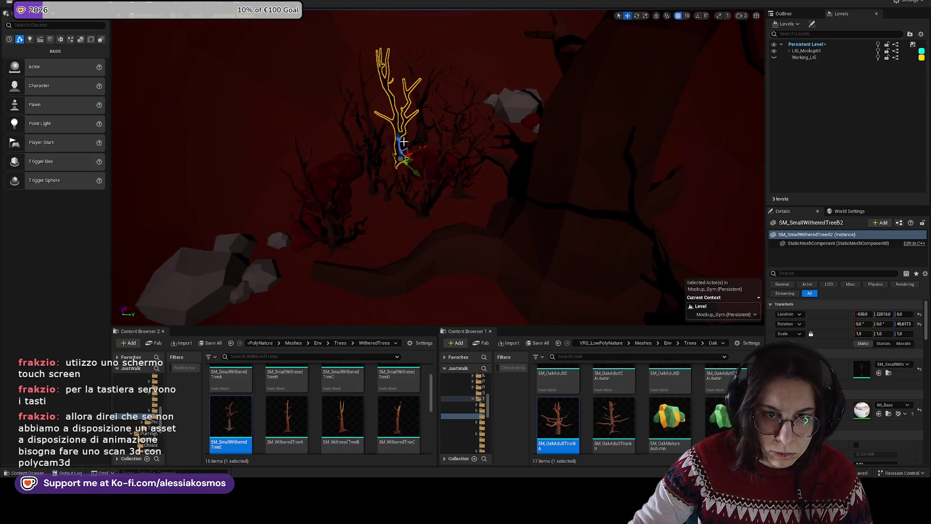
{"action": "mouse_move", "coordinate": [412, 169]}
{"action": "left_mouse_down", "text": "alt"}
{"action": "mouse_move", "coordinate": [488, 212]}
{"action": "mouse_move", "coordinate": [499, 231]}
{"action": "mouse_move", "coordinate": [467, 220]}
{"action": "left_mouse_up", "text": "alt"}
{"action": "key", "text": "r"}
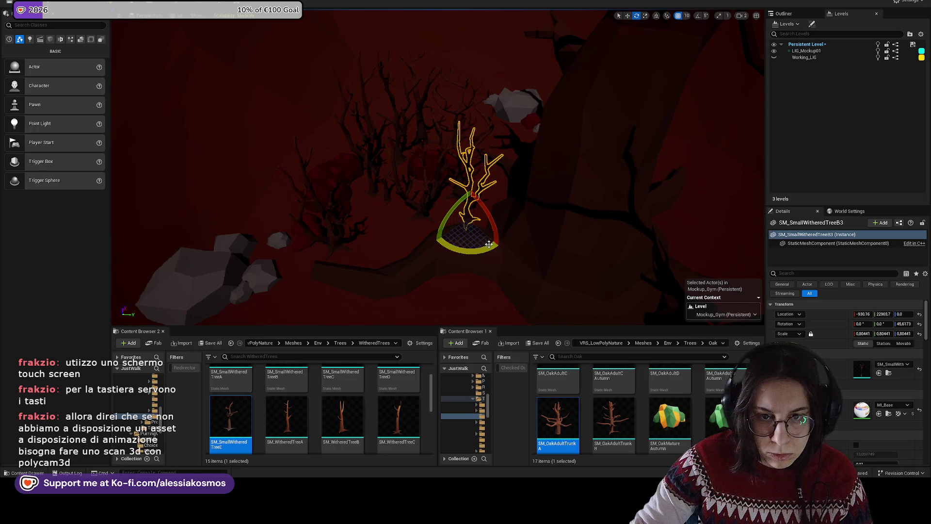
{"action": "mouse_move", "coordinate": [460, 246]}
{"action": "left_mouse_down", "text": "alt"}
{"action": "mouse_move", "coordinate": [291, 271]}
{"action": "mouse_move", "coordinate": [419, 252]}
{"action": "left_mouse_up", "text": "alt"}
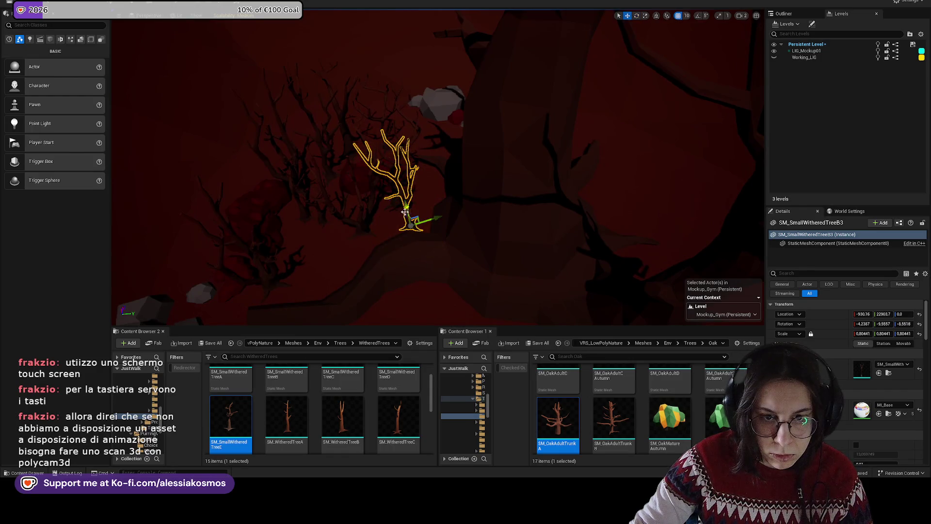
{"action": "mouse_move", "coordinate": [405, 214]}
{"action": "left_mouse_down"}
{"action": "mouse_move", "coordinate": [426, 221]}
{"action": "mouse_move", "coordinate": [418, 227]}
{"action": "left_mouse_up"}
- Move a smaller withered tree to the right and lower
{"action": "left_click", "coordinate": [383, 221]}
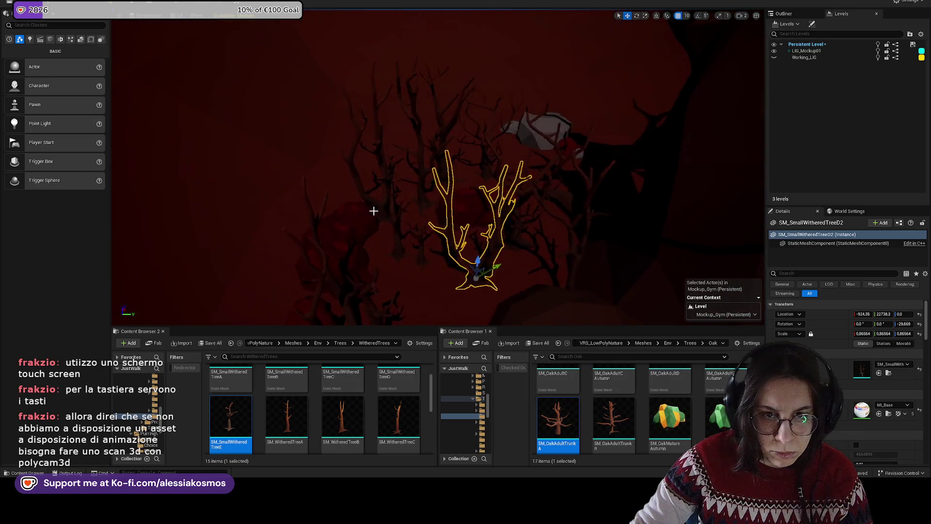
{"action": "scroll", "coordinate": [395, 225], "scroll_direction": "down", "scroll_amount": 3}
{"action": "left_click", "coordinate": [416, 167]}
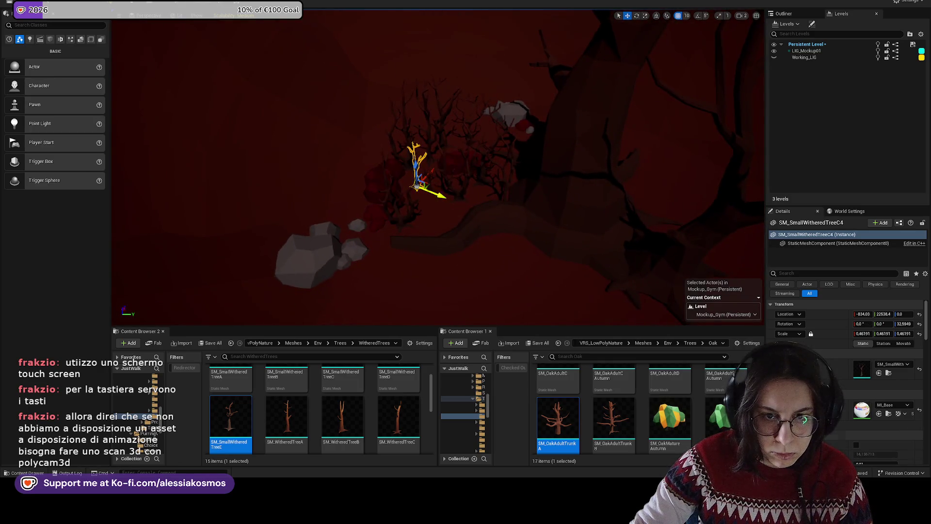
{"action": "mouse_move", "coordinate": [442, 196]}
{"action": "left_mouse_down"}
{"action": "mouse_move", "coordinate": [486, 213]}
{"action": "mouse_move", "coordinate": [409, 190]}
{"action": "mouse_move", "coordinate": [416, 208]}
{"action": "mouse_move", "coordinate": [395, 197]}
{"action": "mouse_move", "coordinate": [412, 208]}
{"action": "mouse_move", "coordinate": [391, 218]}
{"action": "left_mouse_up"}
{"action": "scroll", "coordinate": [478, 215], "scroll_direction": "up", "scroll_amount": 3}
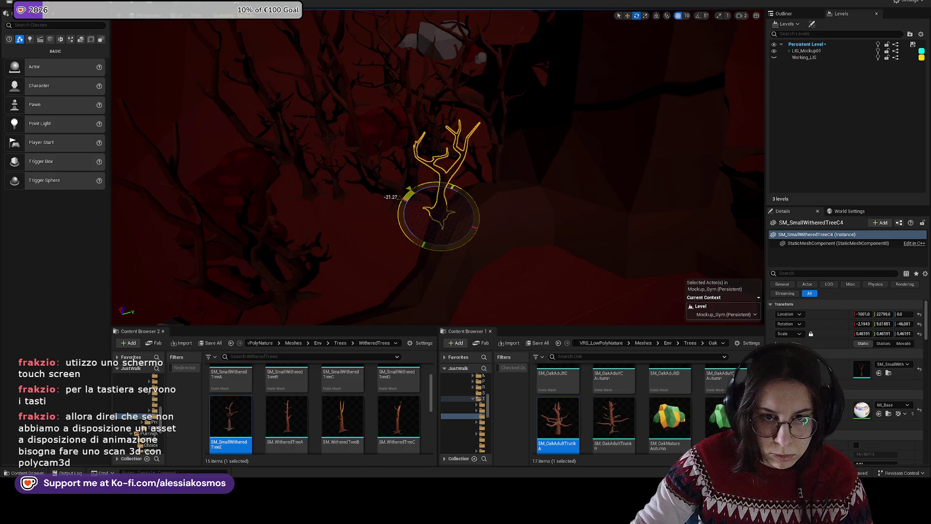
{"action": "scroll", "coordinate": [395, 197], "scroll_direction": "down", "scroll_amount": 3}
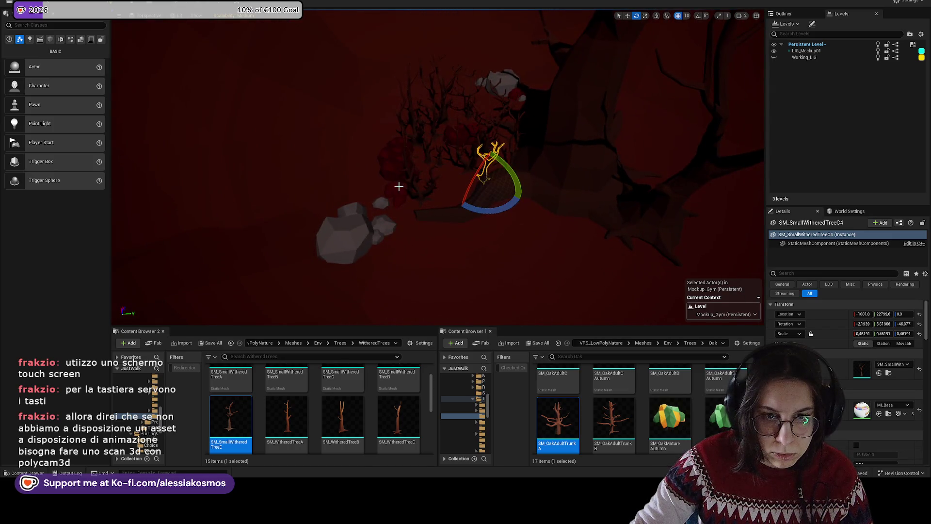
{"action": "key", "text": "w"}
{"action": "scroll", "coordinate": [402, 199], "scroll_direction": "up", "scroll_amount": 2}
- Move the rock and four blood clusters together down-right
{"action": "left_click", "coordinate": [410, 207]}
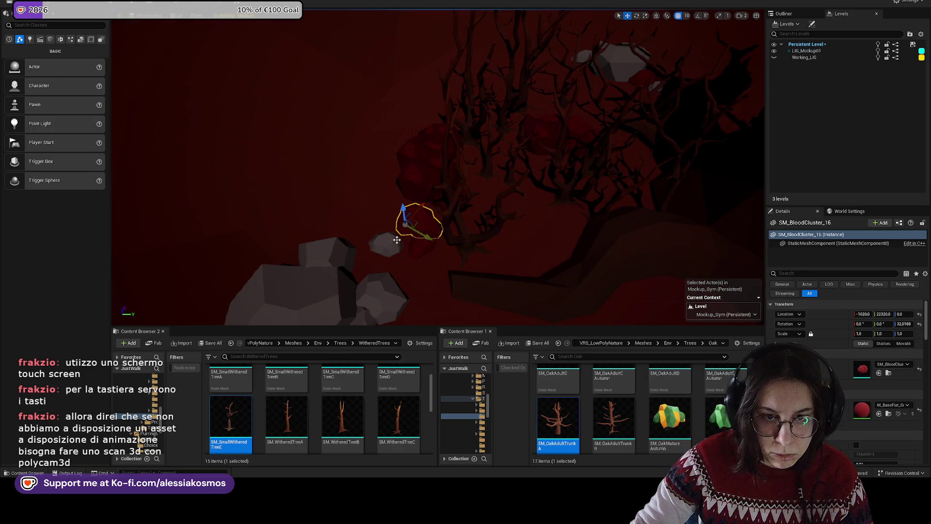
{"action": "left_click", "coordinate": [397, 240], "text": "ctrl"}
{"action": "left_click", "coordinate": [422, 243], "text": "ctrl"}
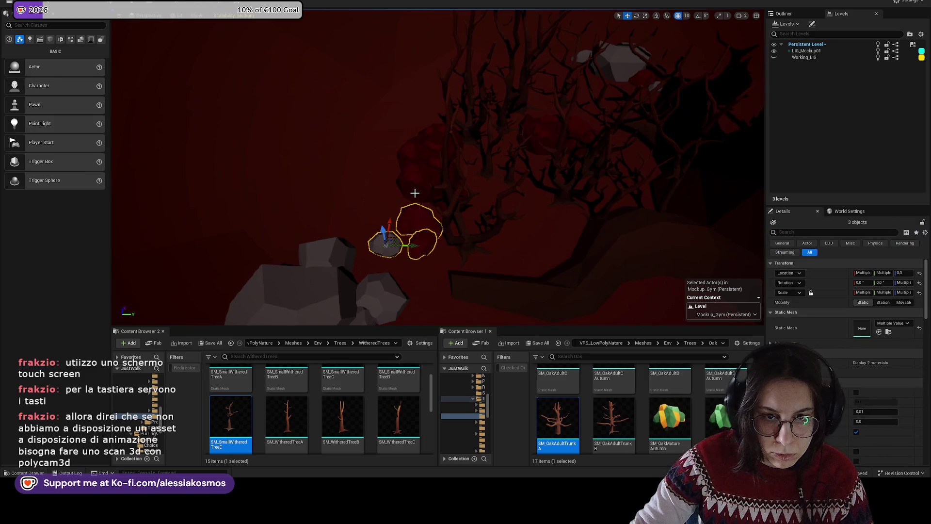
{"action": "left_click", "coordinate": [417, 156], "text": "ctrl"}
{"action": "left_click", "coordinate": [440, 144], "text": "ctrl"}
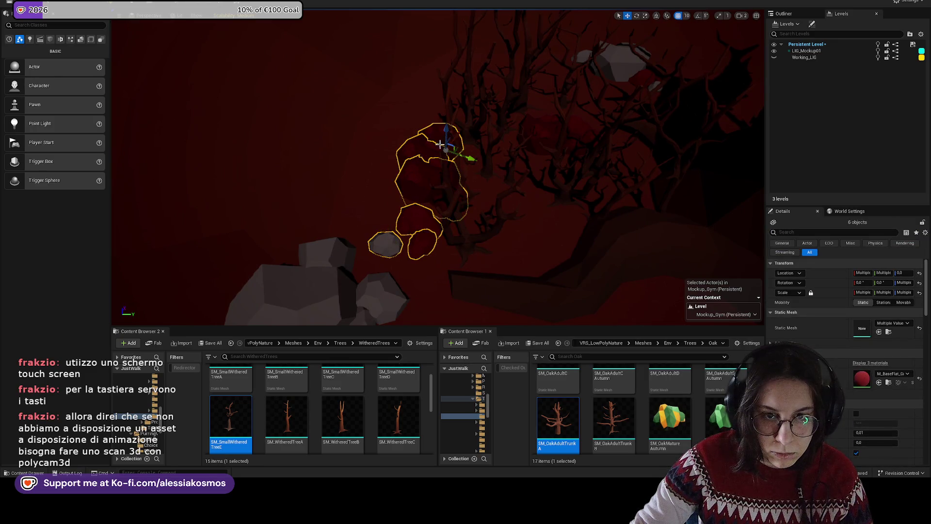
{"action": "left_click_drag", "start_coordinate": [470, 156], "coordinate": [509, 174]}
- Turn two withered trees behind the blood together
{"action": "left_click", "coordinate": [458, 196]}
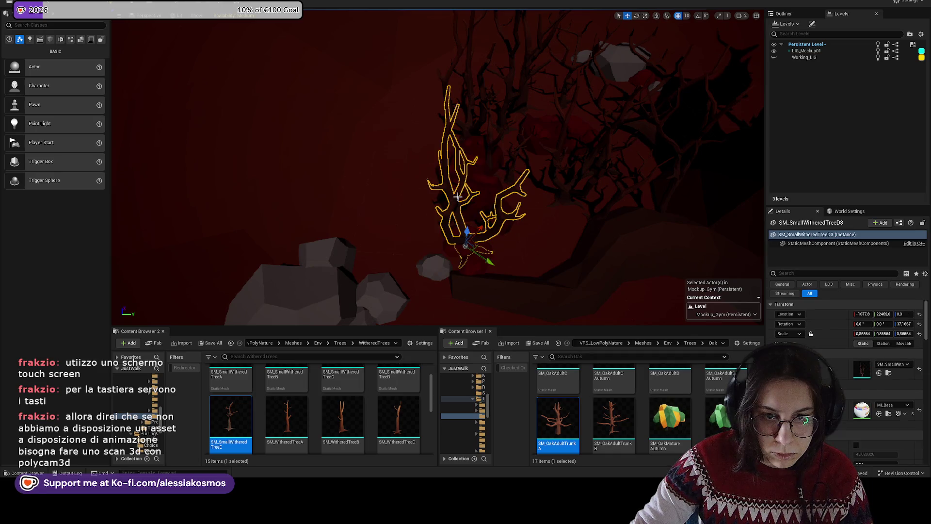
{"action": "left_click_drag", "start_coordinate": [449, 167], "coordinate": [487, 158]}
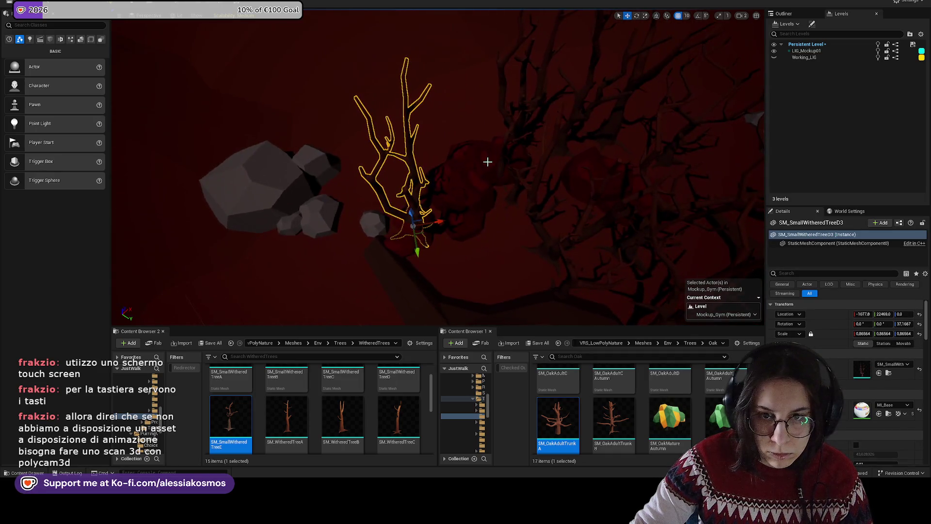
{"action": "left_click", "coordinate": [500, 159], "text": "ctrl"}
{"action": "mouse_move", "coordinate": [505, 200]}
{"action": "left_mouse_down"}
{"action": "mouse_move", "coordinate": [494, 162]}
{"action": "mouse_move", "coordinate": [514, 135]}
{"action": "left_mouse_up"}
{"action": "key", "text": "e"}
{"action": "mouse_move", "coordinate": [485, 177]}
{"action": "left_mouse_down"}
{"action": "mouse_move", "coordinate": [526, 123]}
{"action": "mouse_move", "coordinate": [484, 166]}
{"action": "mouse_move", "coordinate": [372, 202]}
{"action": "mouse_move", "coordinate": [315, 199]}
{"action": "mouse_move", "coordinate": [322, 228]}
{"action": "mouse_move", "coordinate": [463, 241]}
{"action": "mouse_move", "coordinate": [588, 246]}
{"action": "mouse_move", "coordinate": [584, 237]}
{"action": "mouse_move", "coordinate": [679, 213]}
{"action": "left_mouse_up"}
{"action": "key", "text": "w"}
{"action": "left_click", "coordinate": [323, 195]}
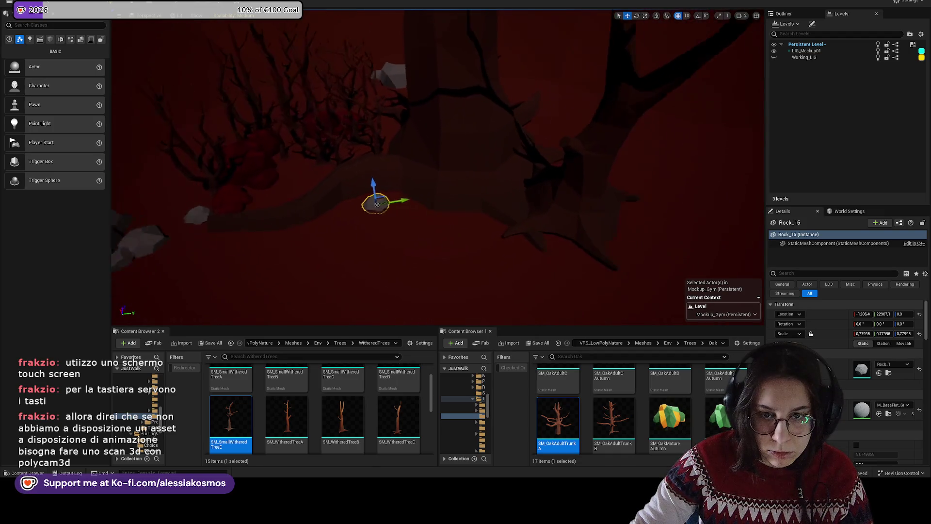
- Rotate the larger withered tree about -25 degrees
{"action": "left_click", "coordinate": [556, 198]}
{"action": "key", "text": "e"}
{"action": "mouse_move", "coordinate": [522, 191]}
{"action": "left_mouse_down"}
{"action": "mouse_move", "coordinate": [543, 170]}
{"action": "mouse_move", "coordinate": [537, 167]}
{"action": "left_mouse_up"}
{"action": "left_click", "coordinate": [340, 272]}
{"action": "left_click_drag", "start_coordinate": [340, 272], "coordinate": [359, 218]}
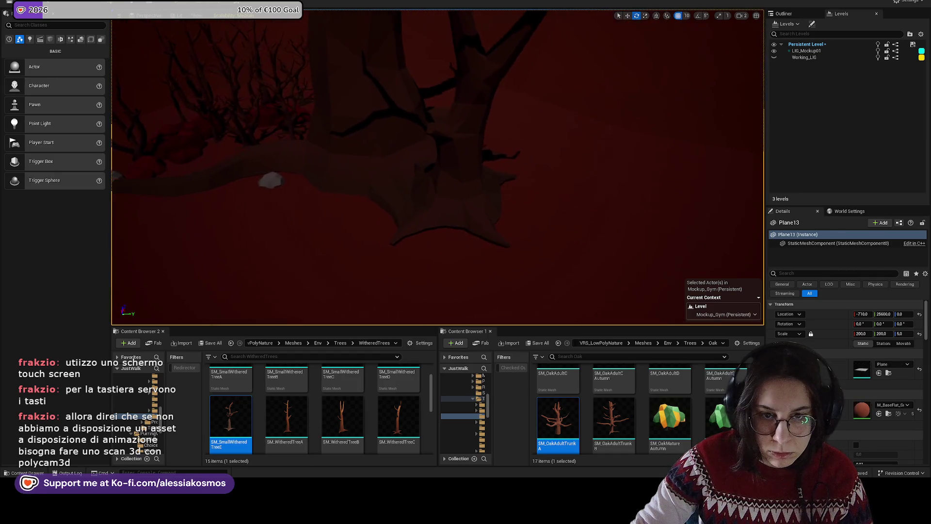
{"action": "mouse_move", "coordinate": [387, 127]}
{"action": "left_mouse_down"}
{"action": "mouse_move", "coordinate": [384, 155]}
{"action": "mouse_move", "coordinate": [387, 127]}
{"action": "left_mouse_up"}
- Move the rock and small tree toward mid-scene, scale them to about 0.73 and rotate them
{"action": "left_click", "coordinate": [375, 103]}
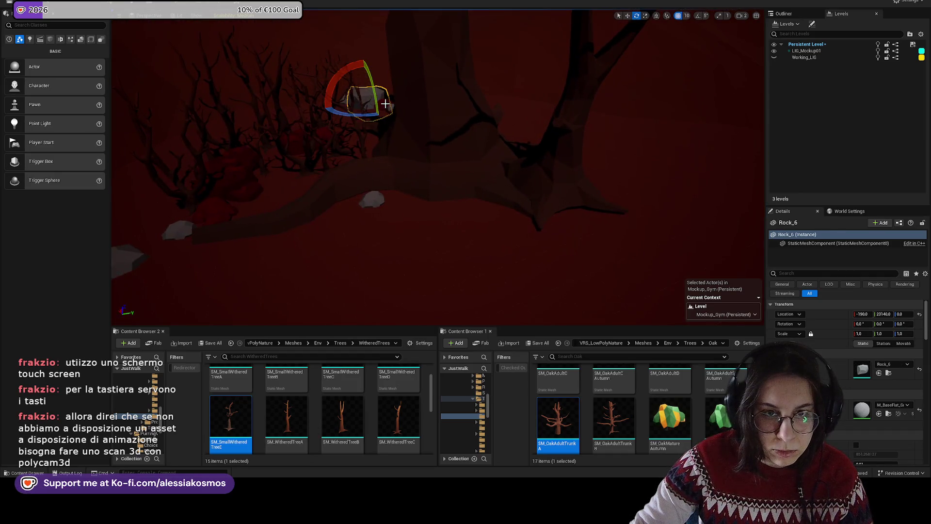
{"action": "key", "text": "w"}
{"action": "mouse_move", "coordinate": [378, 97]}
{"action": "left_mouse_down"}
{"action": "mouse_move", "coordinate": [485, 173]}
{"action": "mouse_move", "coordinate": [506, 226]}
{"action": "mouse_move", "coordinate": [508, 201]}
{"action": "mouse_move", "coordinate": [497, 243]}
{"action": "mouse_move", "coordinate": [523, 276]}
{"action": "mouse_move", "coordinate": [543, 257]}
{"action": "mouse_move", "coordinate": [488, 217]}
{"action": "mouse_move", "coordinate": [364, 196]}
{"action": "left_mouse_up"}
{"action": "key", "text": "r"}
{"action": "key", "text": "e"}
{"action": "key", "text": "w"}
{"action": "left_click", "coordinate": [373, 196]}
{"action": "key", "text": "f"}
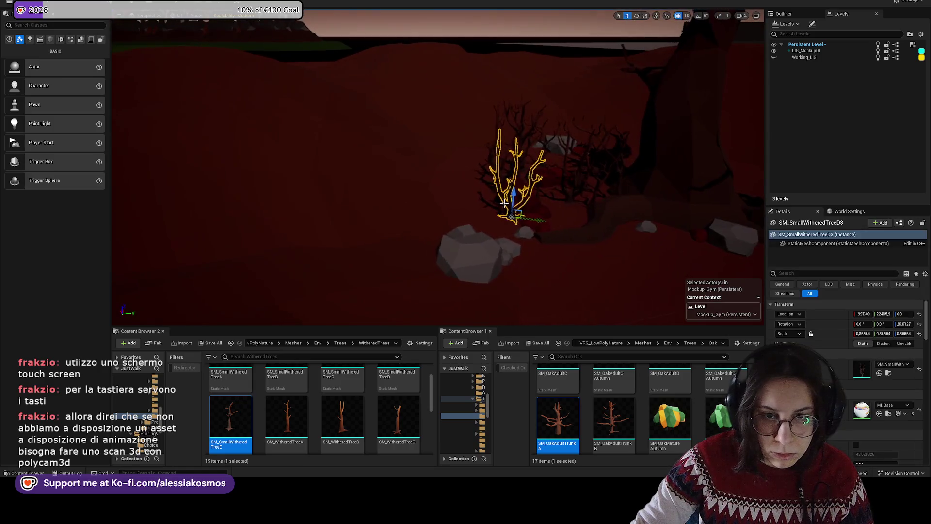
{"action": "scroll", "coordinate": [499, 228], "scroll_direction": "up", "scroll_amount": 3}
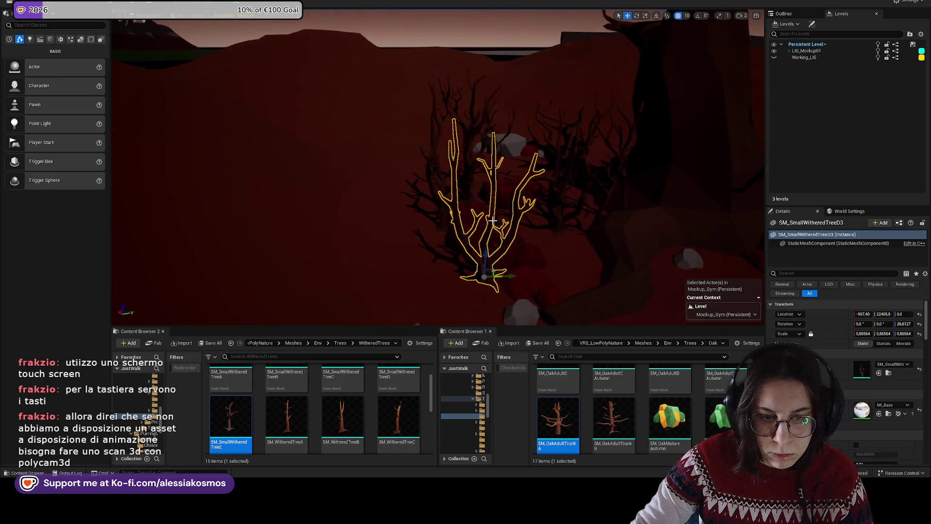
- Locate the small withered tree D3's mesh in the Content Browser
{"action": "right_click", "coordinate": [480, 255]}
{"action": "key", "text": "Escape"}
{"action": "left_click", "coordinate": [482, 257]}
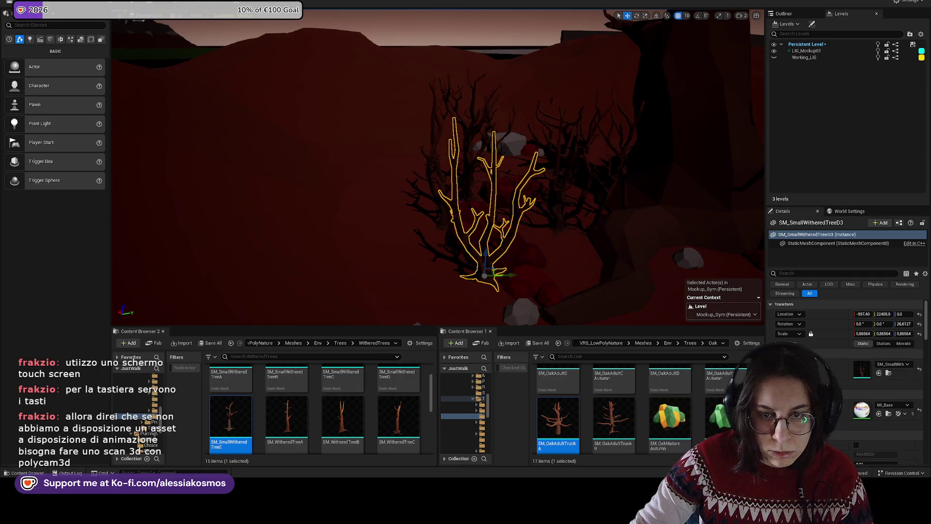
{"action": "right_click", "coordinate": [482, 260]}
{"action": "left_click", "coordinate": [519, 54]}
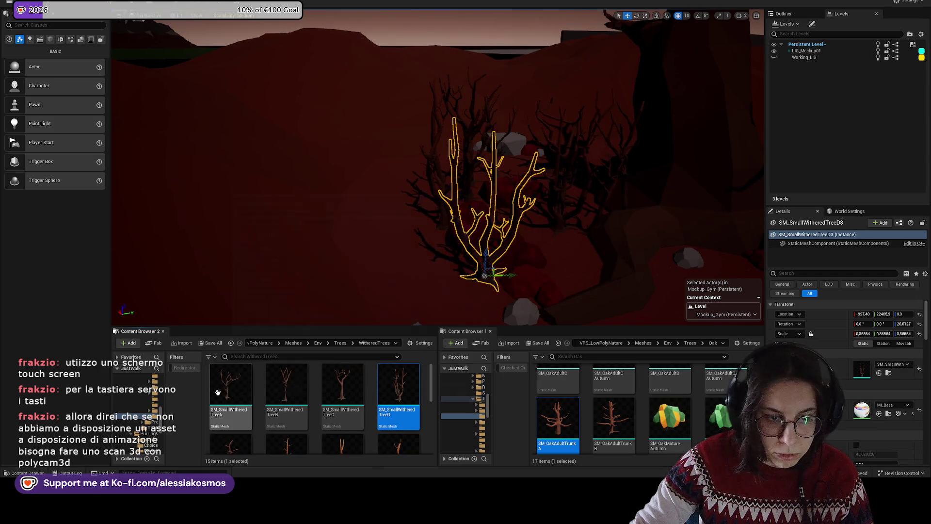
{"action": "scroll", "coordinate": [305, 408], "scroll_direction": "down", "scroll_amount": 2}
{"action": "scroll", "coordinate": [291, 402], "scroll_direction": "up", "scroll_amount": 2}
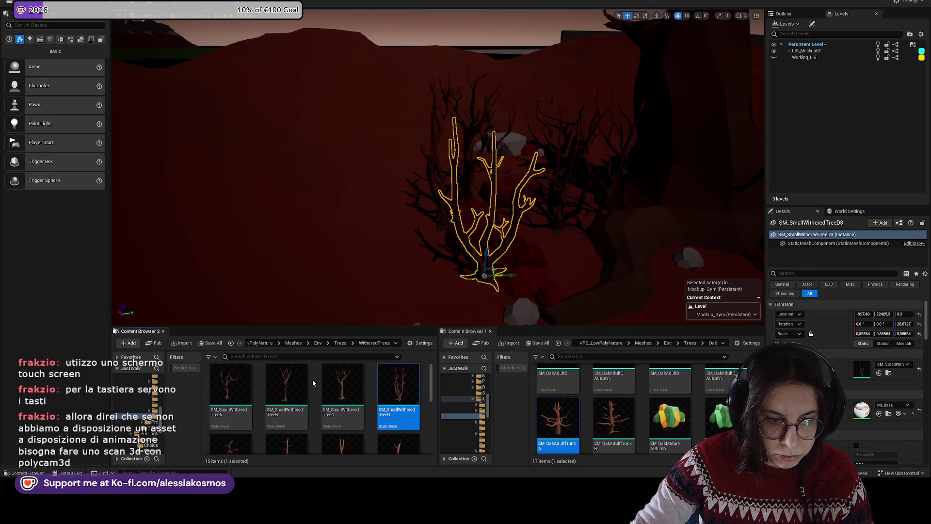
- Place another small withered tree among the bushes, shrunk to about half size and turned
{"action": "mouse_move", "coordinate": [295, 380]}
{"action": "left_mouse_down"}
{"action": "mouse_move", "coordinate": [386, 191]}
{"action": "mouse_move", "coordinate": [364, 199]}
{"action": "mouse_move", "coordinate": [345, 243]}
{"action": "mouse_move", "coordinate": [361, 208]}
{"action": "mouse_move", "coordinate": [359, 223]}
{"action": "left_mouse_up"}
{"action": "key", "text": "r"}
{"action": "key", "text": "e"}
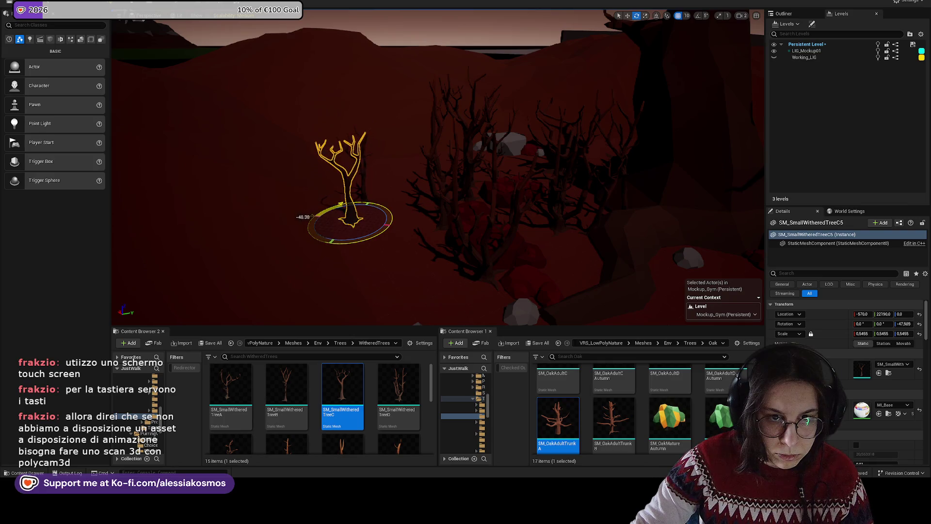
{"action": "left_click", "coordinate": [359, 228]}
{"action": "left_click", "coordinate": [469, 294]}
{"action": "key", "text": "w"}
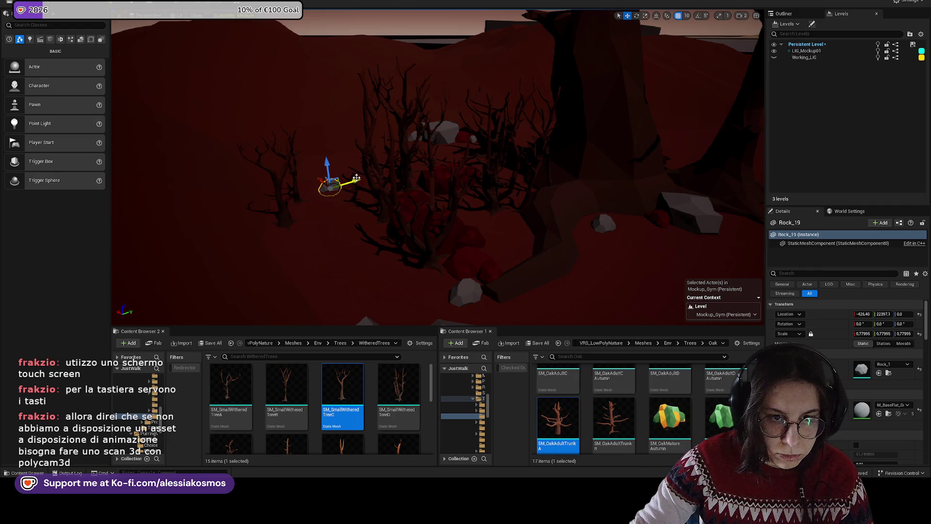
- Rotate Rock_19 about 38 degrees and turn the neighbouring Rock_20 further
{"action": "key", "text": "f"}
{"action": "scroll", "coordinate": [471, 172], "scroll_direction": "down", "scroll_amount": 3}
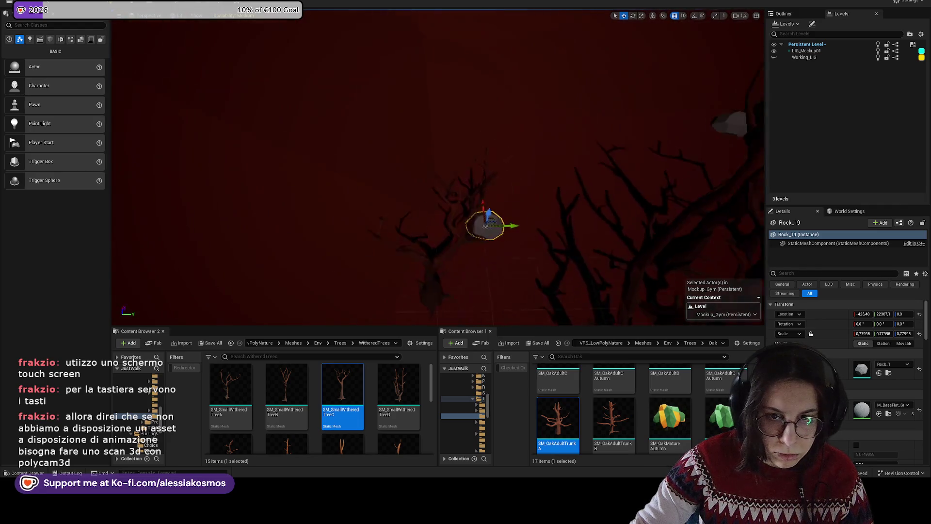
{"action": "mouse_move", "coordinate": [471, 172]}
{"action": "left_mouse_down"}
{"action": "mouse_move", "coordinate": [565, 183]}
{"action": "mouse_move", "coordinate": [448, 170]}
{"action": "left_mouse_up"}
{"action": "left_click_drag", "start_coordinate": [458, 217], "coordinate": [460, 213]}
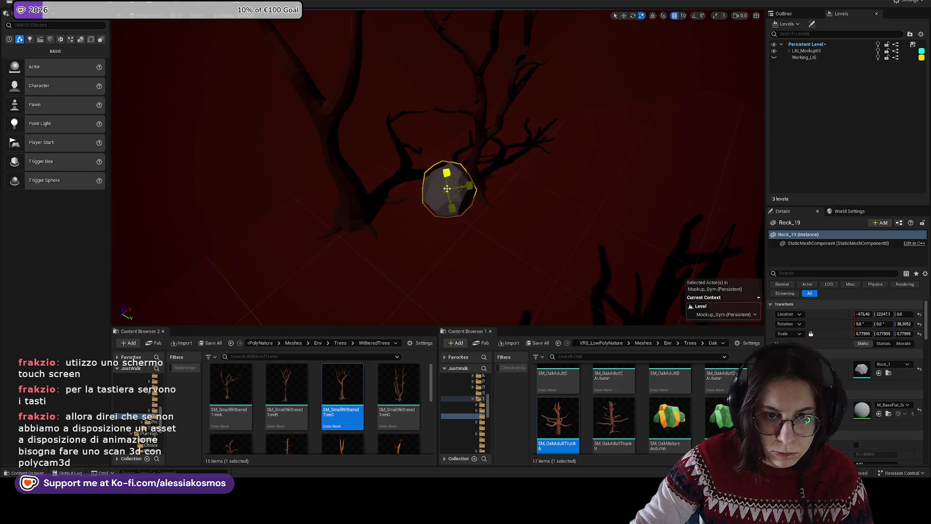
{"action": "key", "text": "e"}
{"action": "mouse_move", "coordinate": [435, 185]}
{"action": "left_mouse_down"}
{"action": "mouse_move", "coordinate": [422, 194]}
{"action": "mouse_move", "coordinate": [434, 208]}
{"action": "mouse_move", "coordinate": [379, 224]}
{"action": "left_mouse_up"}
- Turn Rock_19 back to about 7 degrees and clear the selection
{"action": "left_click", "coordinate": [459, 199]}
{"action": "key", "text": "w"}
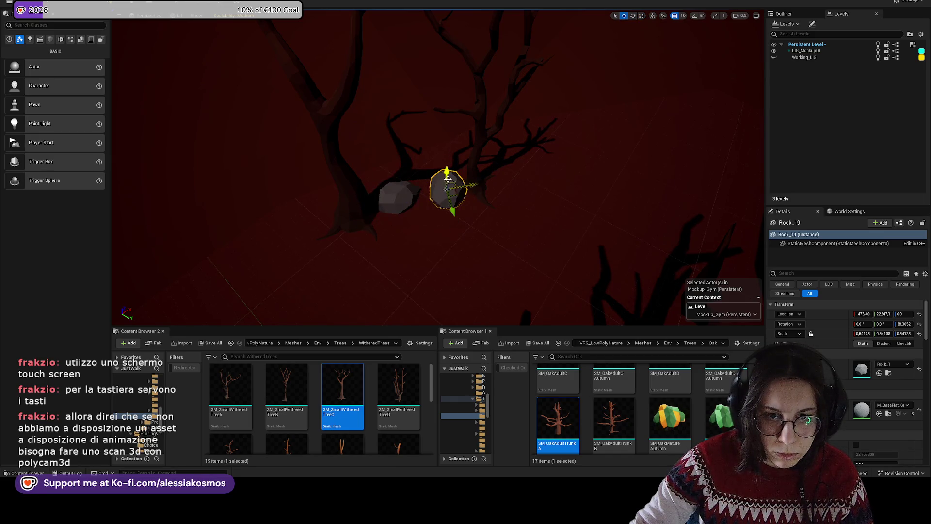
{"action": "key", "text": "f"}
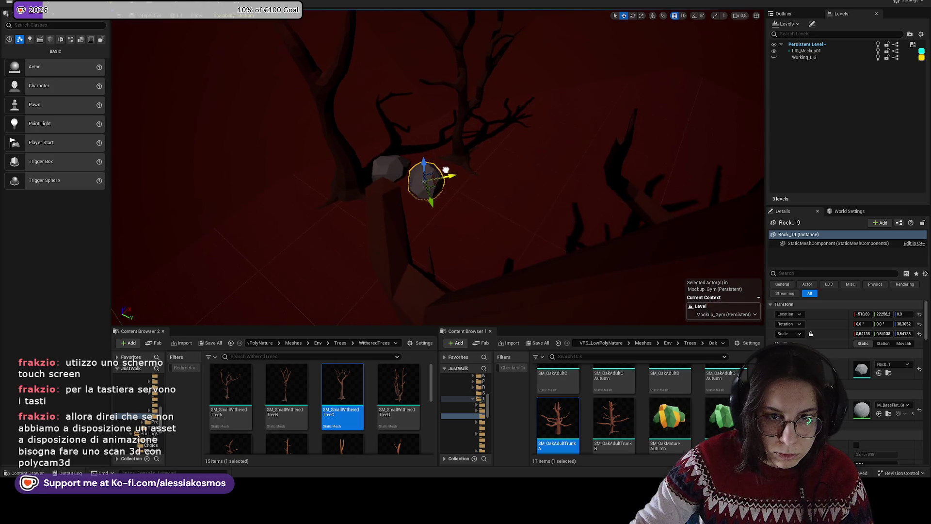
{"action": "key", "text": "e"}
{"action": "mouse_move", "coordinate": [442, 185]}
{"action": "left_mouse_down"}
{"action": "mouse_move", "coordinate": [333, 216]}
{"action": "mouse_move", "coordinate": [496, 202]}
{"action": "mouse_move", "coordinate": [557, 211]}
{"action": "mouse_move", "coordinate": [534, 211]}
{"action": "left_mouse_up"}
{"action": "key", "text": "w"}
{"action": "key", "text": "Escape"}
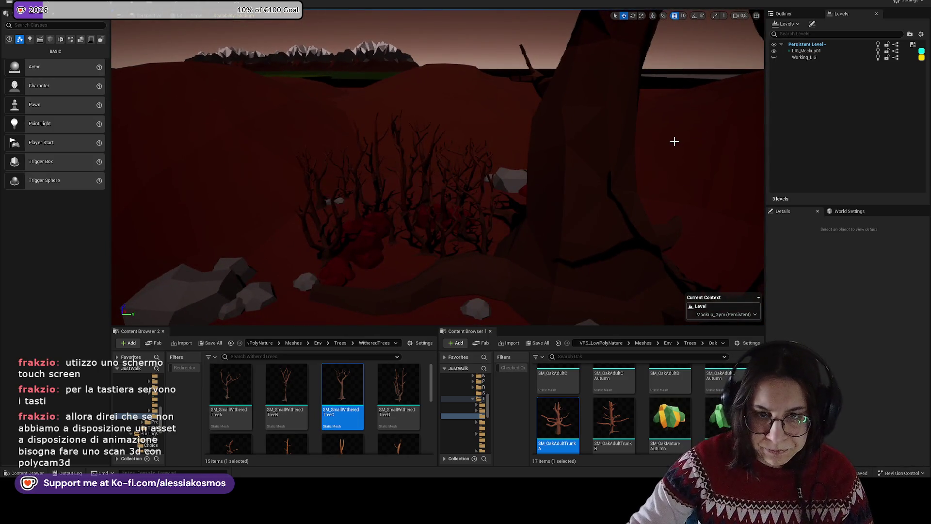
{"action": "left_click_drag", "start_coordinate": [674, 141], "coordinate": [471, 245]}
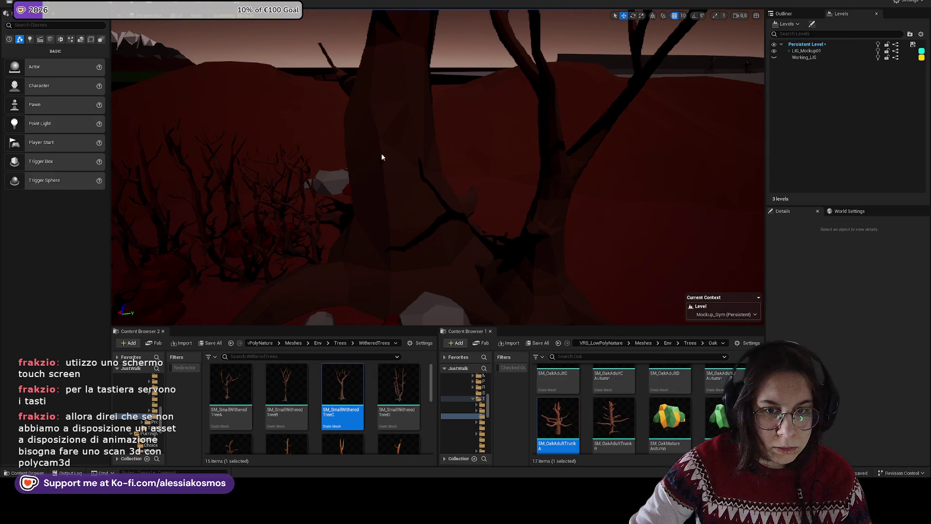
{"action": "scroll", "coordinate": [382, 157], "scroll_direction": "down", "scroll_amount": 10}
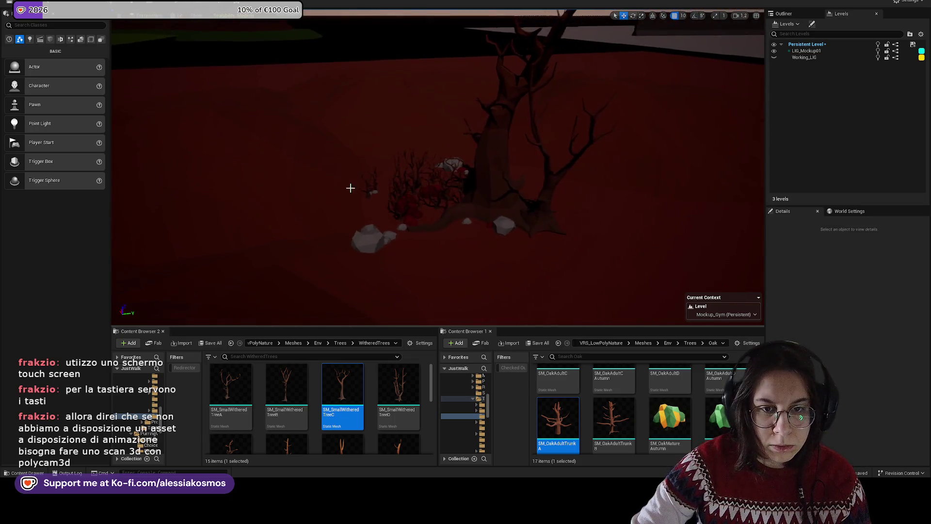
{"action": "mouse_move", "coordinate": [351, 188]}
{"action": "left_mouse_down"}
{"action": "mouse_move", "coordinate": [348, 200]}
{"action": "mouse_move", "coordinate": [391, 238]}
{"action": "mouse_move", "coordinate": [383, 220]}
{"action": "mouse_move", "coordinate": [390, 245]}
{"action": "mouse_move", "coordinate": [391, 216]}
{"action": "mouse_move", "coordinate": [391, 235]}
{"action": "mouse_move", "coordinate": [476, 239]}
{"action": "left_mouse_up"}
- Select the oak trunk, small withered tree and ground plane, undoing an accidental move of the planes and wall
{"action": "left_click", "coordinate": [316, 237]}
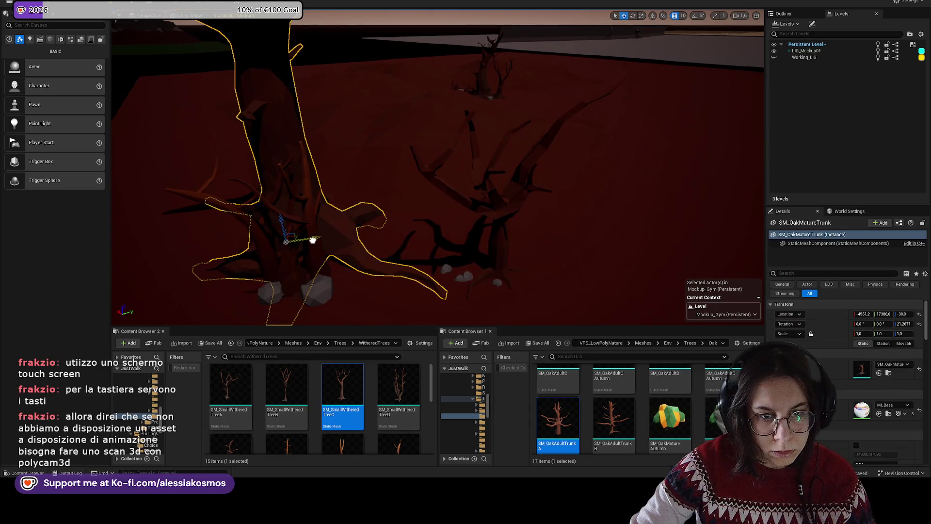
{"action": "left_click", "coordinate": [313, 240]}
{"action": "mouse_move", "coordinate": [322, 218]}
{"action": "left_mouse_down"}
{"action": "mouse_move", "coordinate": [322, 252]}
{"action": "mouse_move", "coordinate": [322, 232]}
{"action": "left_mouse_up"}
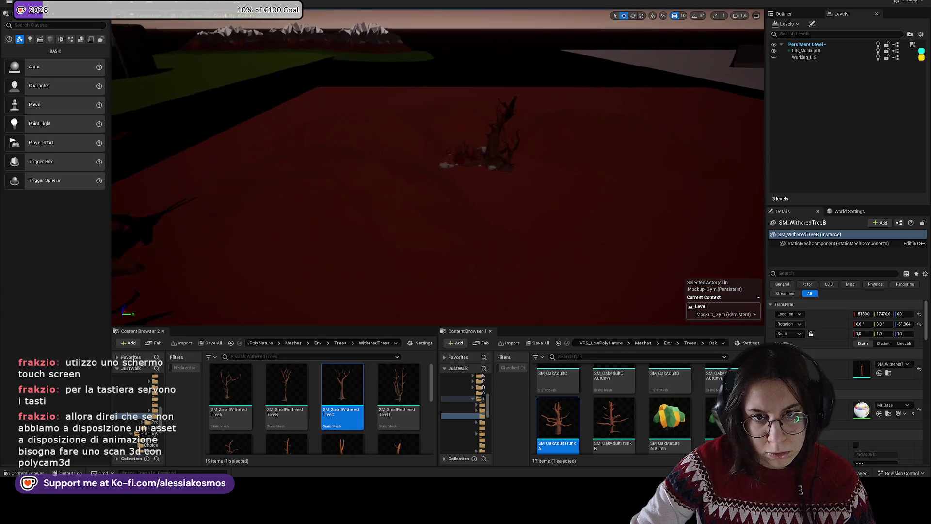
{"action": "left_click", "coordinate": [561, 233]}
{"action": "scroll", "coordinate": [568, 233], "scroll_direction": "down", "scroll_amount": 5}
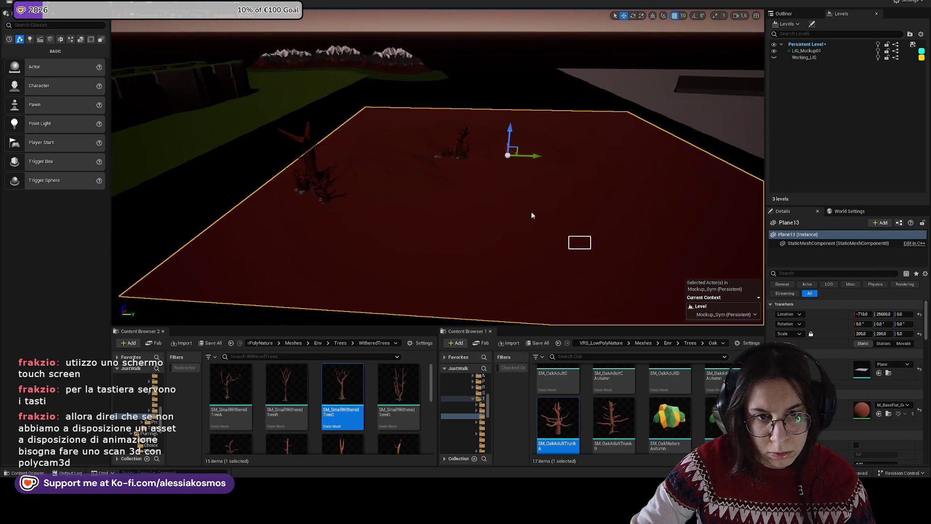
{"action": "left_click_drag", "start_coordinate": [300, 104], "coordinate": [300, 104]}
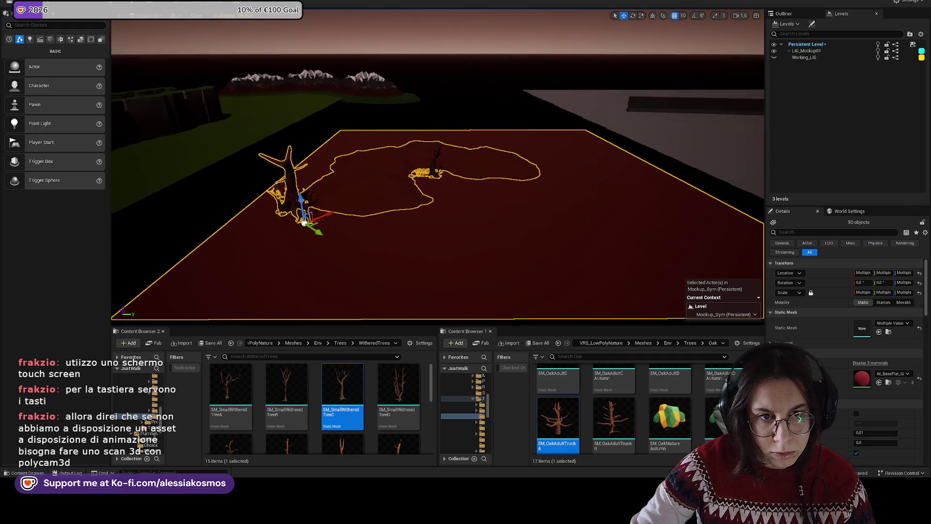
{"action": "left_click_drag", "start_coordinate": [398, 139], "coordinate": [398, 139]}
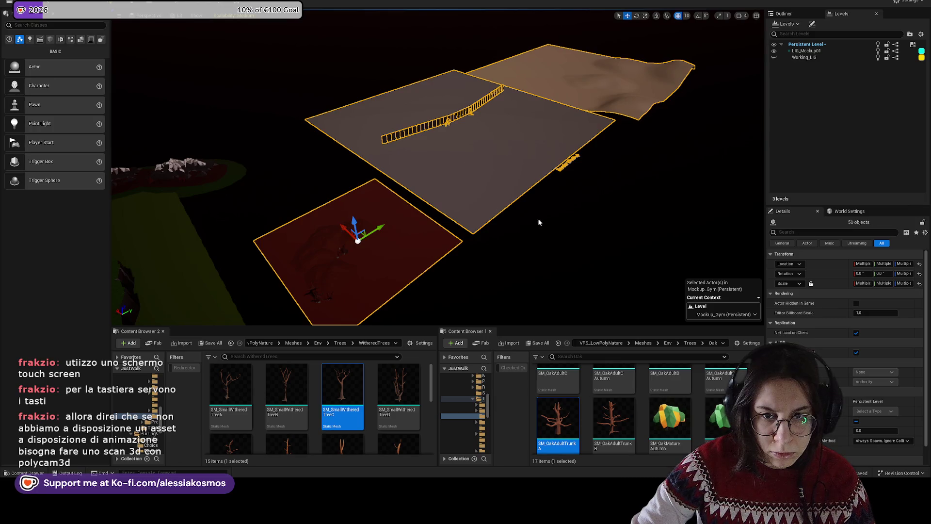
{"action": "mouse_move", "coordinate": [538, 222]}
{"action": "left_mouse_down"}
{"action": "mouse_move", "coordinate": [431, 249]}
{"action": "mouse_move", "coordinate": [565, 222]}
{"action": "left_mouse_up"}
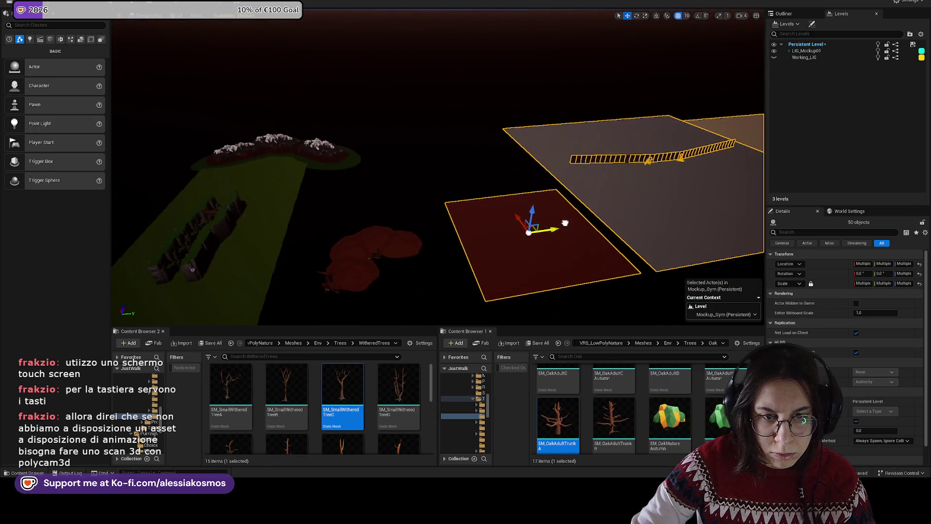
{"action": "key", "text": "ctrl+z"}
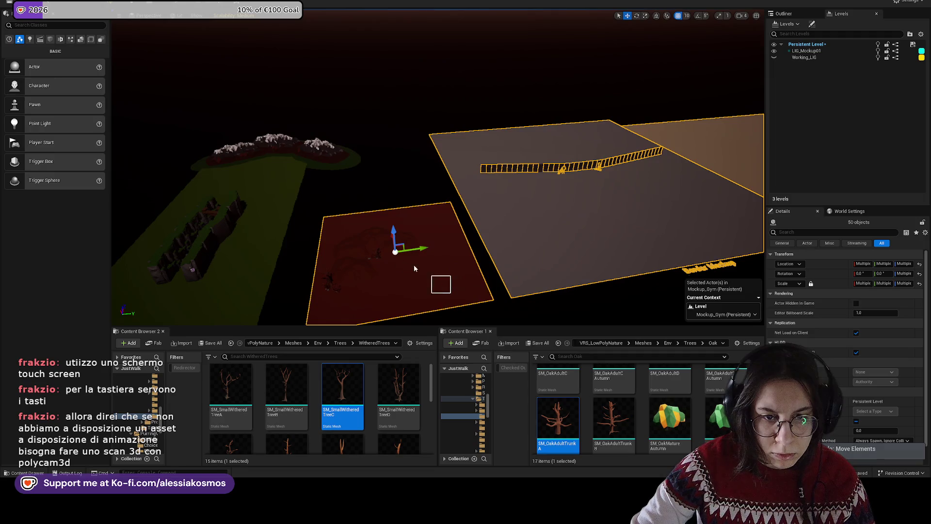
- Select the small red plane and terrain together with the large planes, fence and terrain
{"action": "left_click_drag", "start_coordinate": [319, 216], "coordinate": [331, 219]}
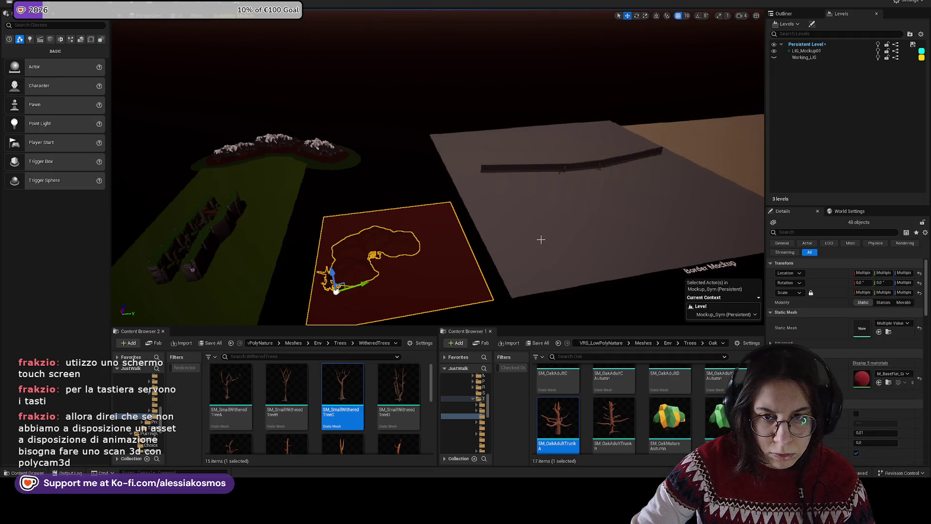
{"action": "left_click_drag", "start_coordinate": [540, 239], "coordinate": [400, 301]}
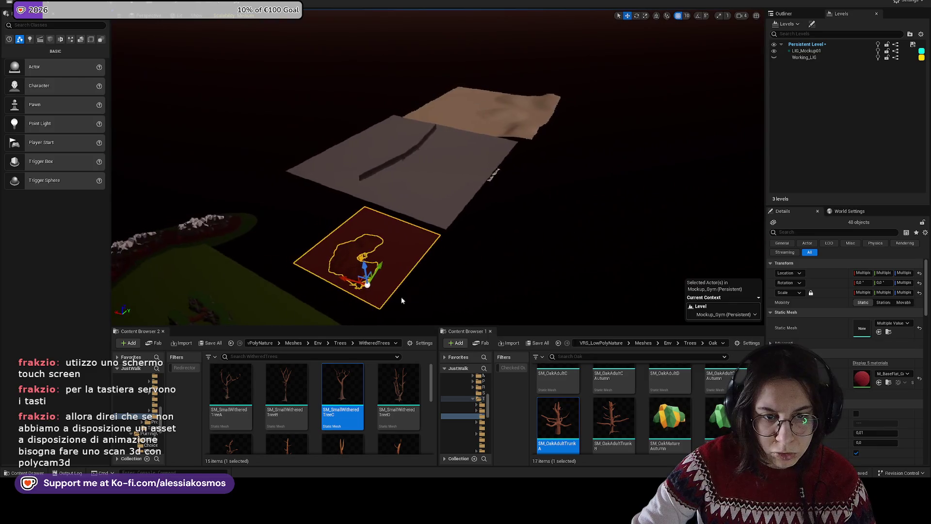
{"action": "left_click_drag", "start_coordinate": [493, 108], "coordinate": [488, 102]}
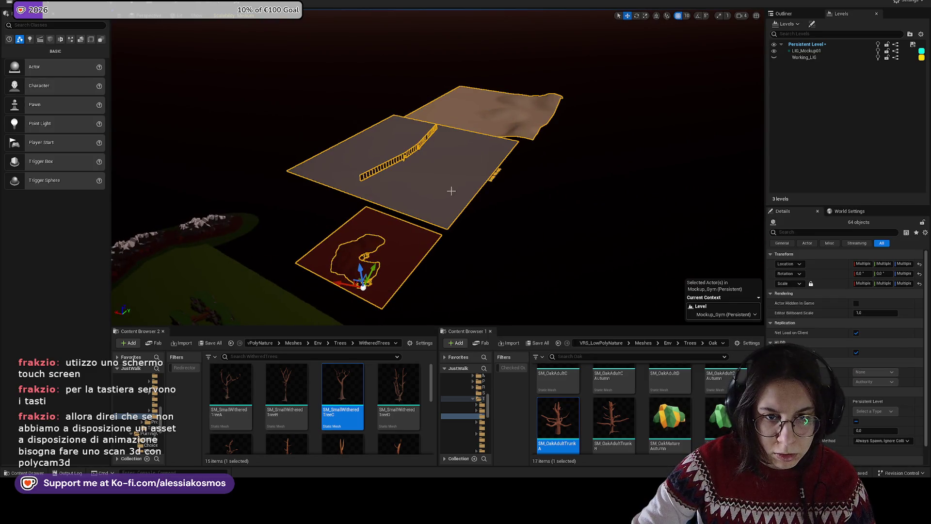
{"action": "mouse_move", "coordinate": [451, 191]}
{"action": "left_mouse_down"}
{"action": "mouse_move", "coordinate": [431, 198]}
{"action": "mouse_move", "coordinate": [457, 190]}
{"action": "left_mouse_up"}
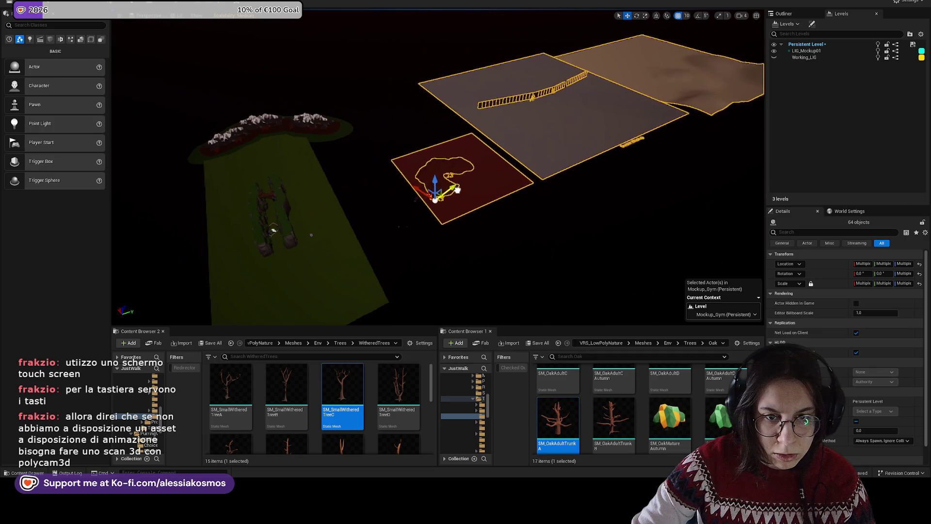
{"action": "scroll", "coordinate": [455, 203], "scroll_direction": "up", "scroll_amount": 10}
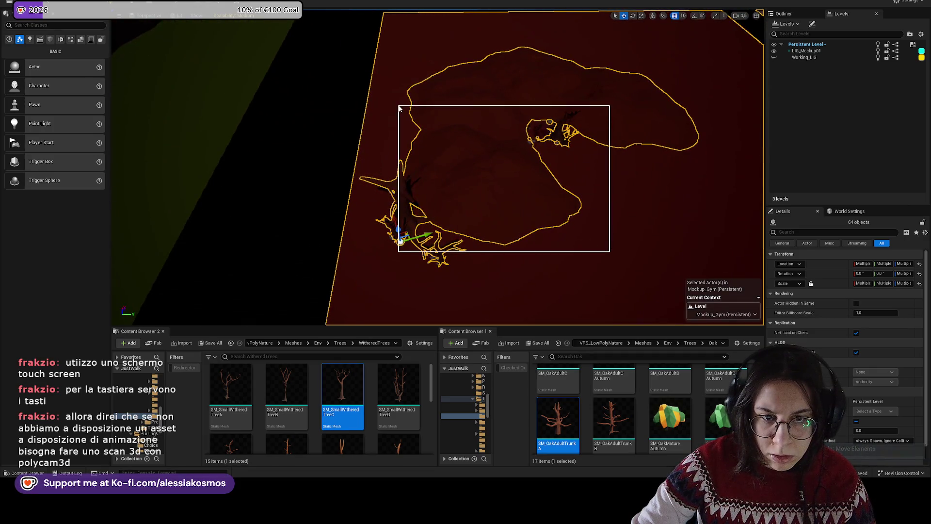
{"action": "left_click_drag", "start_coordinate": [406, 107], "coordinate": [489, 127]}
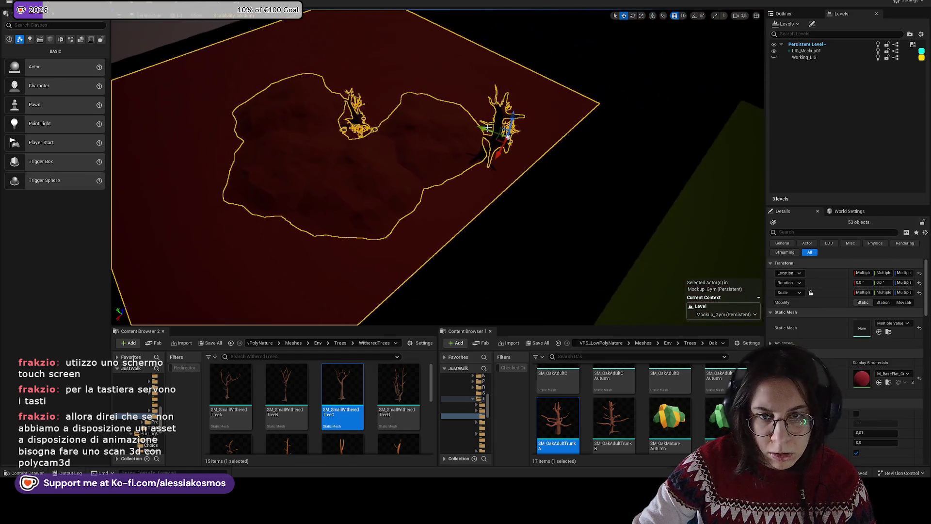
{"action": "left_click_drag", "start_coordinate": [300, 95], "coordinate": [315, 174]}
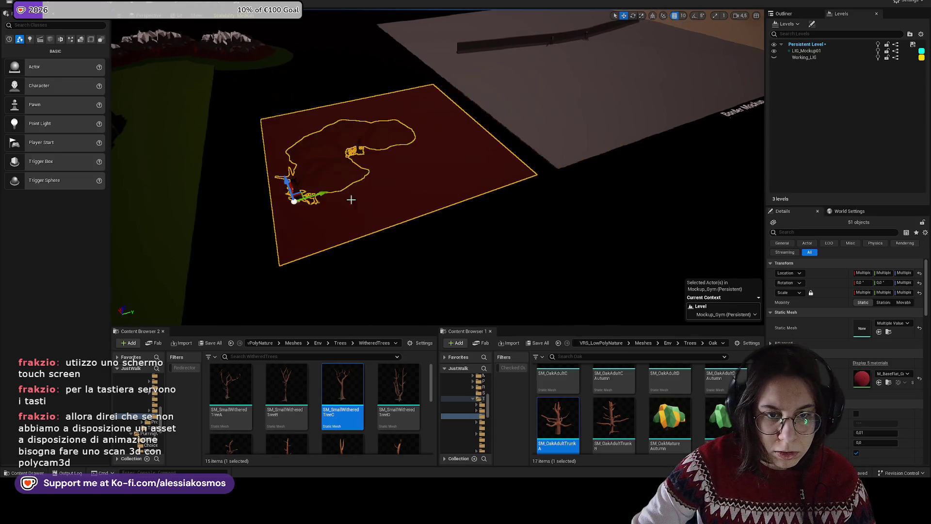
- Drag the selected red plane group across the floor beside the Border Mockup area
{"action": "scroll", "coordinate": [359, 214], "scroll_direction": "up", "scroll_amount": 10}
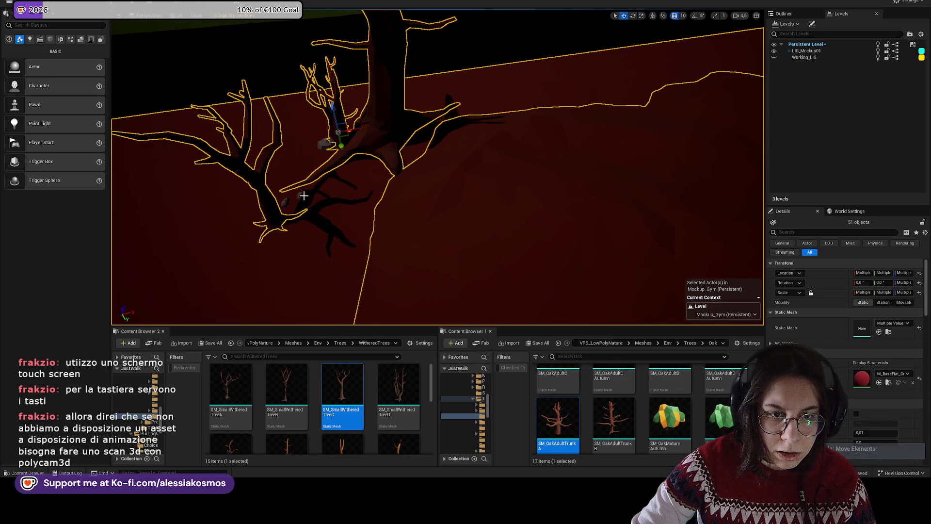
{"action": "scroll", "coordinate": [284, 205], "scroll_direction": "down", "scroll_amount": 10}
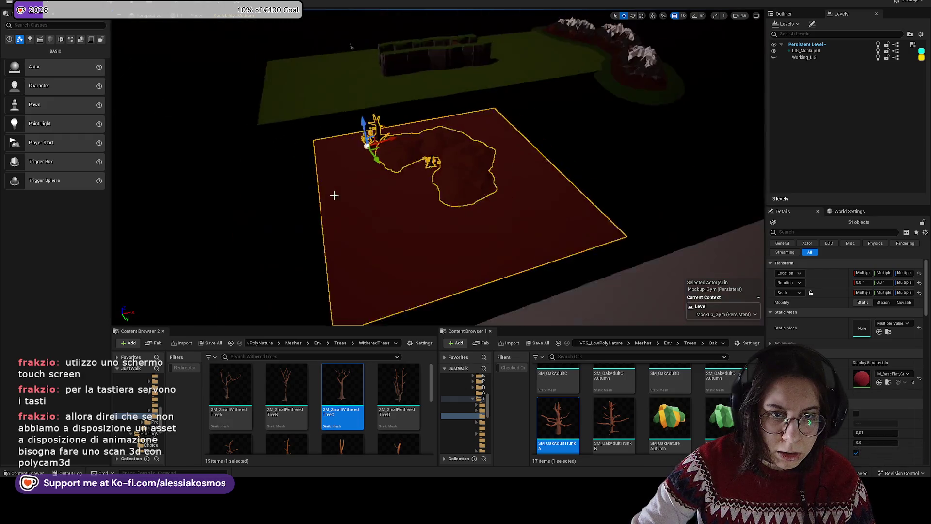
{"action": "mouse_move", "coordinate": [333, 193]}
{"action": "left_mouse_down"}
{"action": "mouse_move", "coordinate": [279, 182]}
{"action": "mouse_move", "coordinate": [369, 190]}
{"action": "left_mouse_up"}
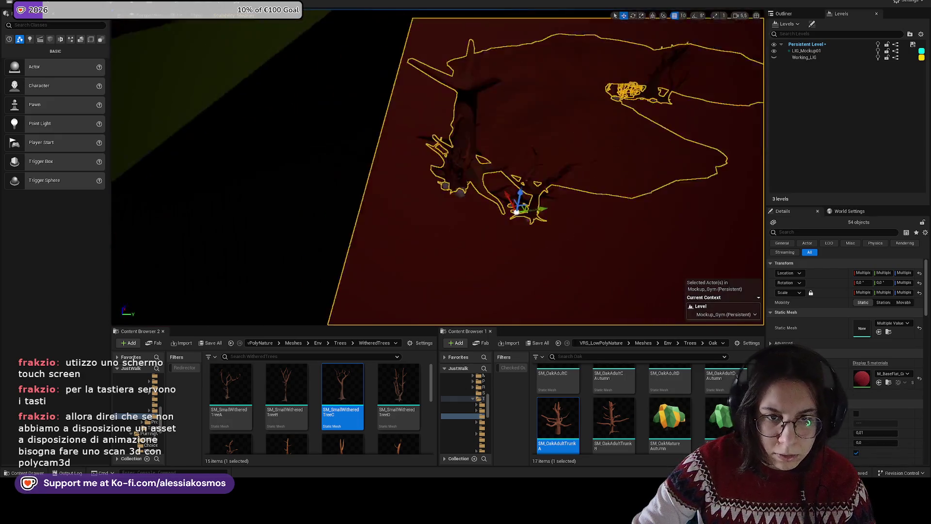
{"action": "scroll", "coordinate": [457, 182], "scroll_direction": "up", "scroll_amount": 8}
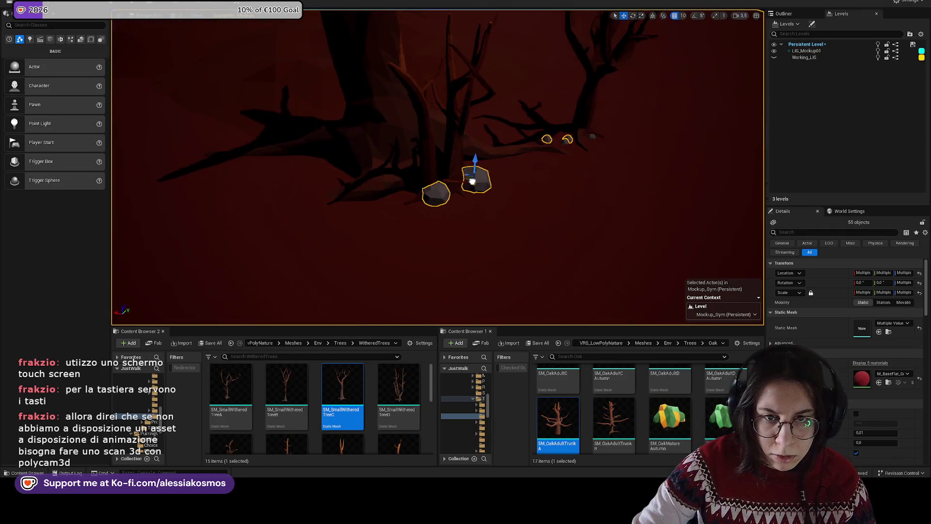
{"action": "scroll", "coordinate": [472, 181], "scroll_direction": "down", "scroll_amount": 10}
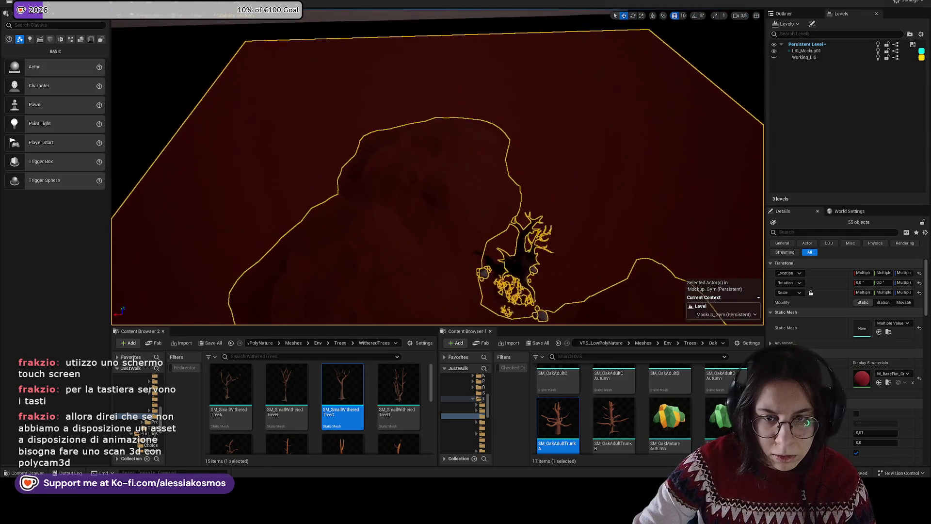
{"action": "scroll", "coordinate": [514, 262], "scroll_direction": "up", "scroll_amount": 8}
{"action": "scroll", "coordinate": [436, 167], "scroll_direction": "up", "scroll_amount": 5}
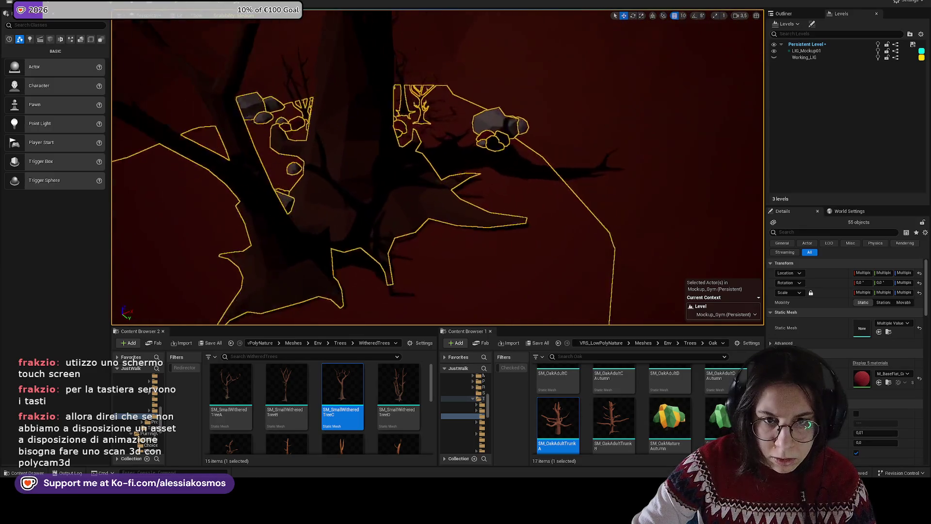
{"action": "scroll", "coordinate": [437, 167], "scroll_direction": "down", "scroll_amount": 10}
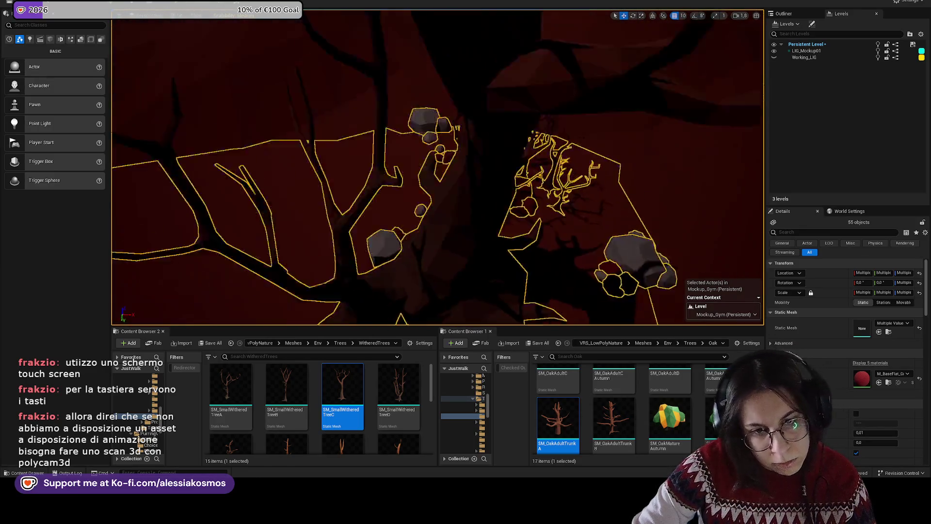
{"action": "scroll", "coordinate": [412, 209], "scroll_direction": "down", "scroll_amount": 4}
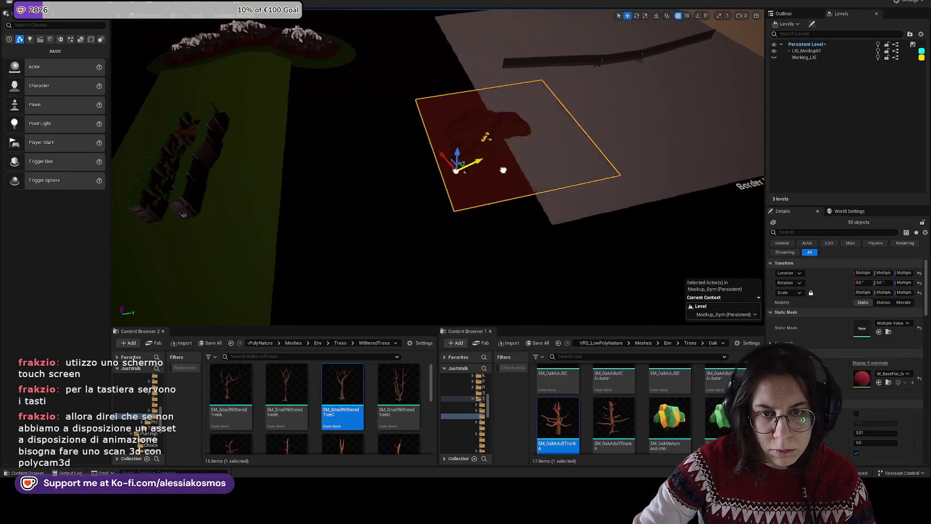
{"action": "scroll", "coordinate": [488, 153], "scroll_direction": "down", "scroll_amount": 3}
{"action": "scroll", "coordinate": [441, 192], "scroll_direction": "up", "scroll_amount": 5}
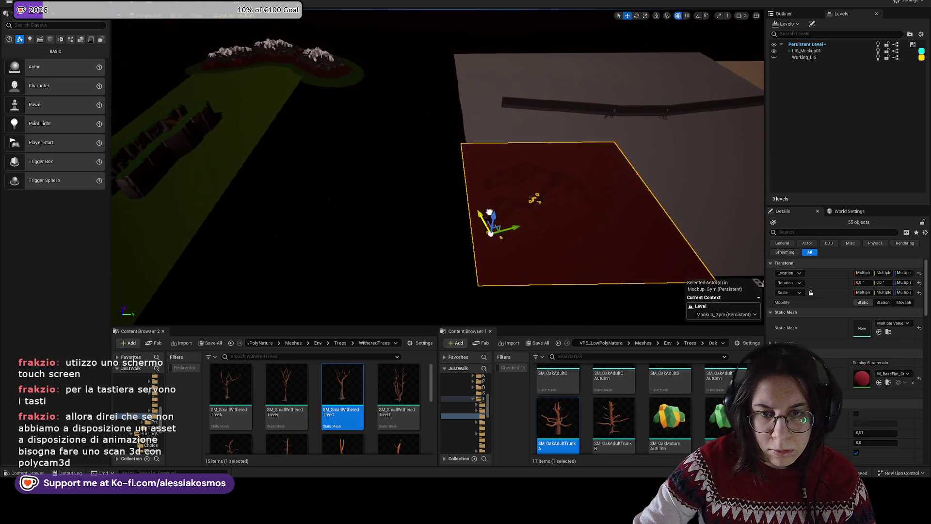
{"action": "left_click_drag", "start_coordinate": [490, 213], "coordinate": [552, 221]}
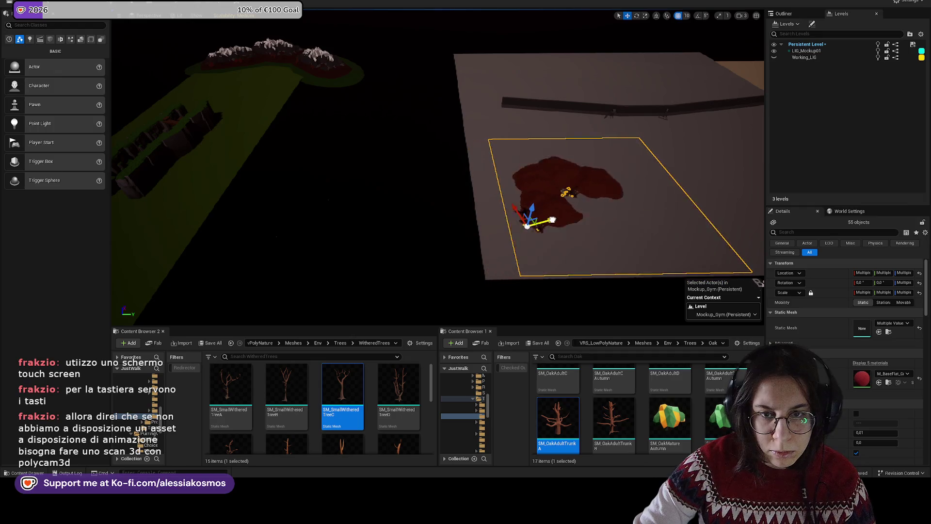
{"action": "scroll", "coordinate": [552, 220], "scroll_direction": "up", "scroll_amount": 3}
- Focus on the grey Border Mockup floor and select its fence, wall and landscape terrain
{"action": "left_click", "coordinate": [574, 212]}
{"action": "key", "text": "f"}
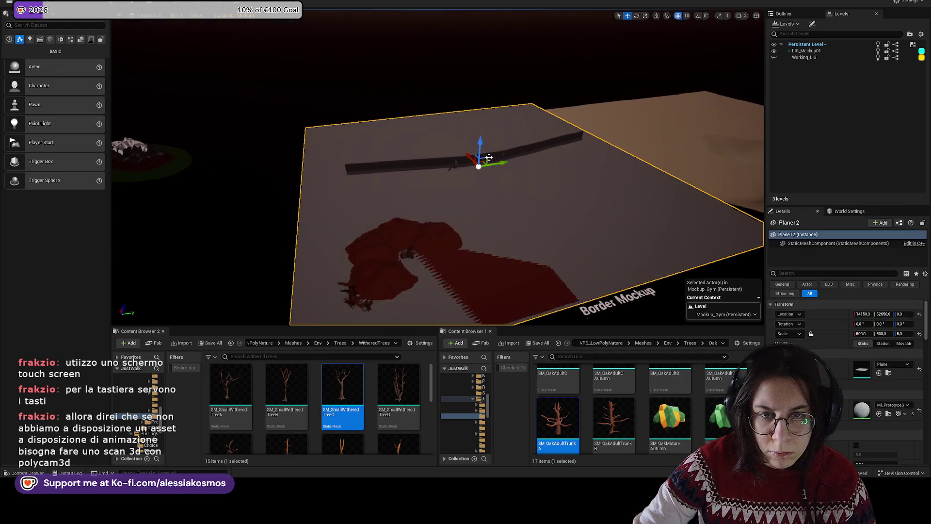
{"action": "left_click_drag", "start_coordinate": [598, 171], "coordinate": [356, 119]}
{"action": "mouse_move", "coordinate": [637, 160]}
{"action": "left_mouse_down"}
{"action": "mouse_move", "coordinate": [345, 100]}
{"action": "mouse_move", "coordinate": [331, 108]}
{"action": "left_mouse_up"}
{"action": "left_click_drag", "start_coordinate": [527, 160], "coordinate": [684, 115]}
{"action": "left_click", "coordinate": [684, 115]}
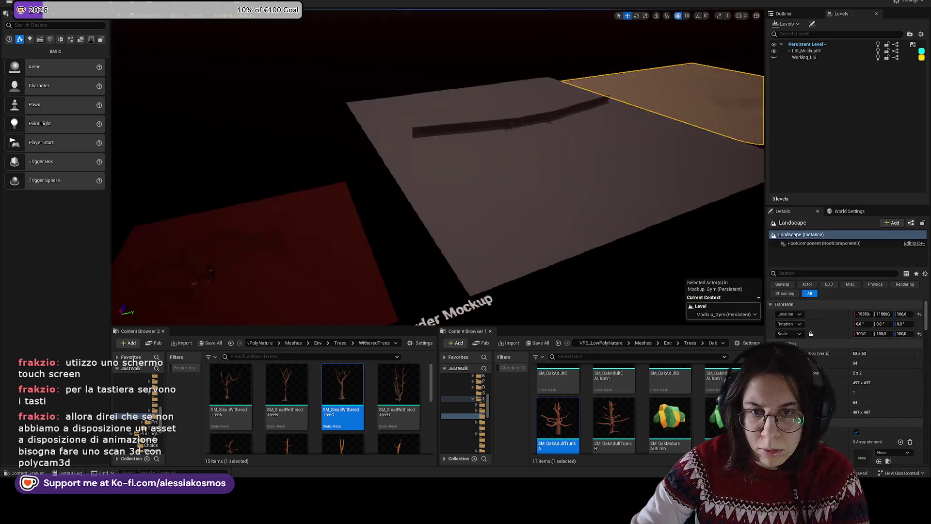
{"action": "mouse_move", "coordinate": [495, 280]}
{"action": "left_mouse_down"}
{"action": "mouse_move", "coordinate": [522, 175]}
{"action": "mouse_move", "coordinate": [431, 216]}
{"action": "left_mouse_up"}
- Select the red ground plane Plane13 and view the withered trees up close
{"action": "left_click", "coordinate": [499, 191]}
{"action": "left_click", "coordinate": [363, 241]}
{"action": "scroll", "coordinate": [358, 236], "scroll_direction": "up", "scroll_amount": 3}
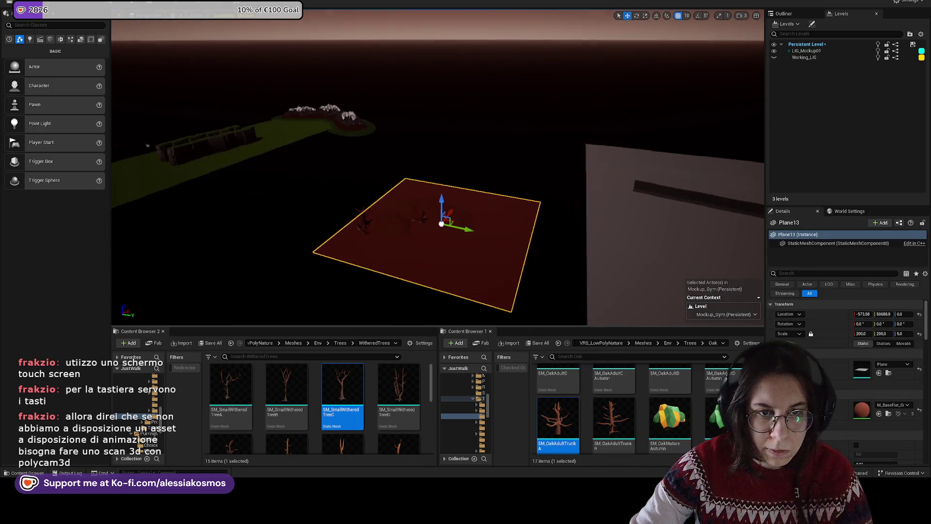
{"action": "left_click_drag", "start_coordinate": [358, 236], "coordinate": [320, 199]}
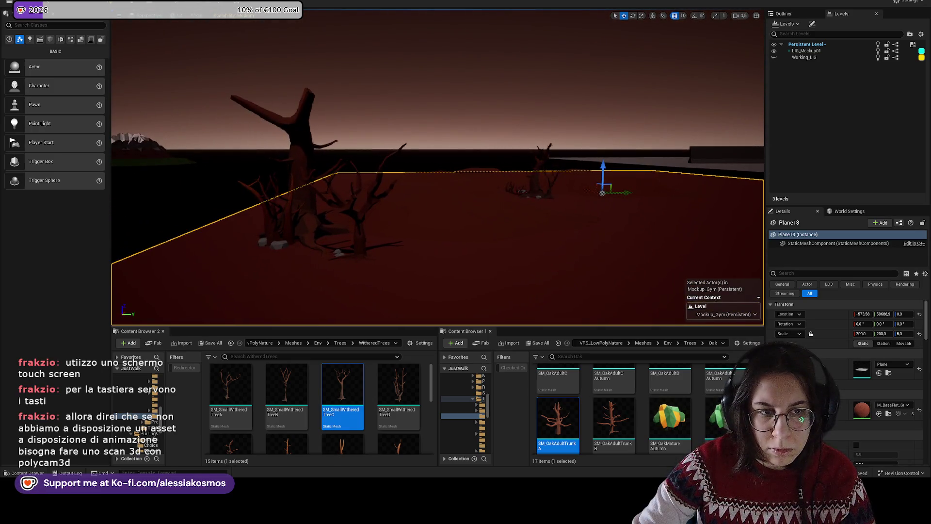
{"action": "left_click_drag", "start_coordinate": [159, 172], "coordinate": [235, 173]}
{"action": "left_click", "coordinate": [337, 167]}
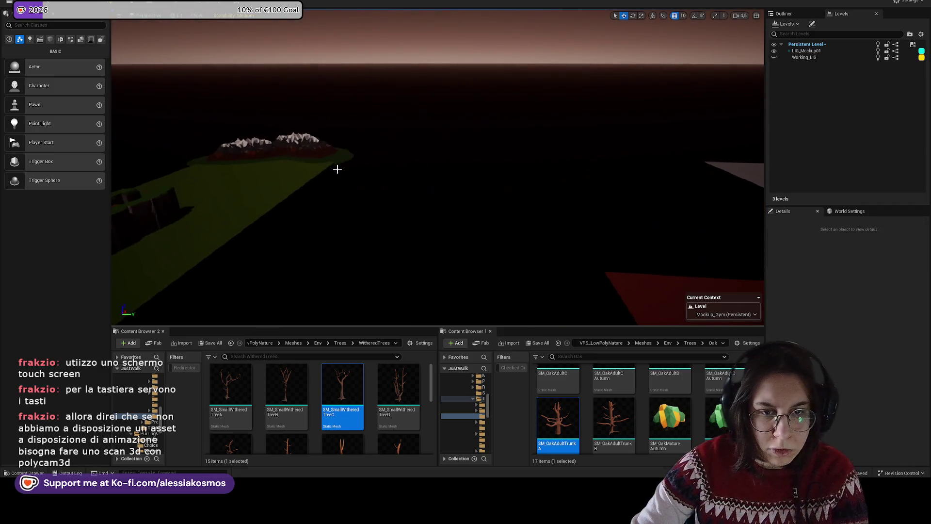
{"action": "left_click_drag", "start_coordinate": [337, 166], "coordinate": [418, 173]}
{"action": "mouse_move", "coordinate": [485, 181]}
{"action": "left_mouse_down"}
{"action": "mouse_move", "coordinate": [480, 203]}
{"action": "mouse_move", "coordinate": [473, 160]}
{"action": "left_mouse_up"}
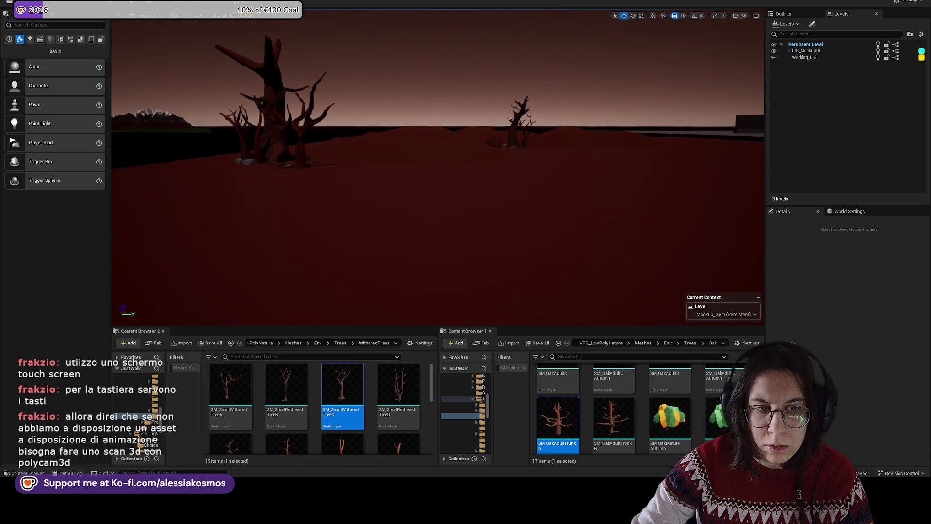
{"action": "mouse_move", "coordinate": [456, 231]}
{"action": "left_mouse_down"}
{"action": "mouse_move", "coordinate": [456, 253]}
{"action": "mouse_move", "coordinate": [457, 194]}
{"action": "mouse_move", "coordinate": [495, 222]}
{"action": "left_mouse_up"}
- Scale Plane13 to 500 and slide it along X under the withered trees
{"action": "left_click", "coordinate": [494, 222]}
{"action": "type", "text": "500"}
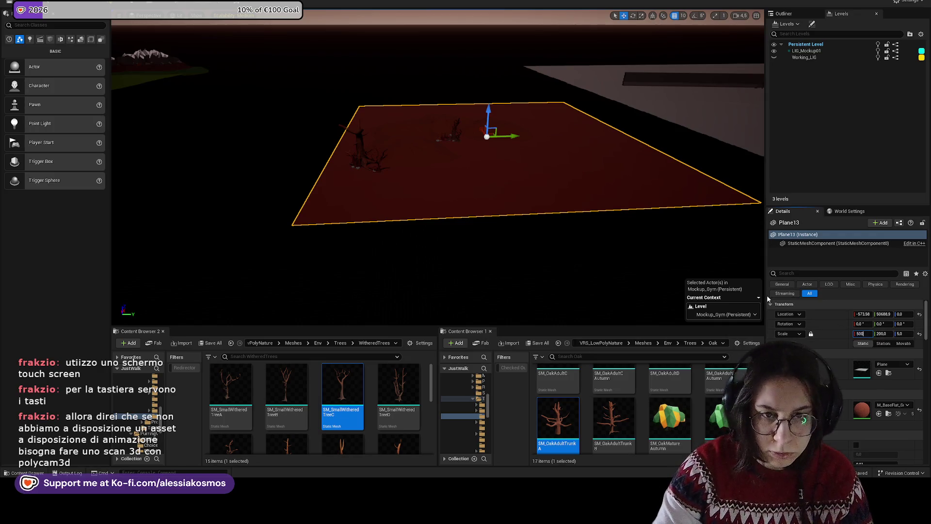
{"action": "key", "text": "Return"}
{"action": "left_click_drag", "start_coordinate": [553, 180], "coordinate": [553, 170]}
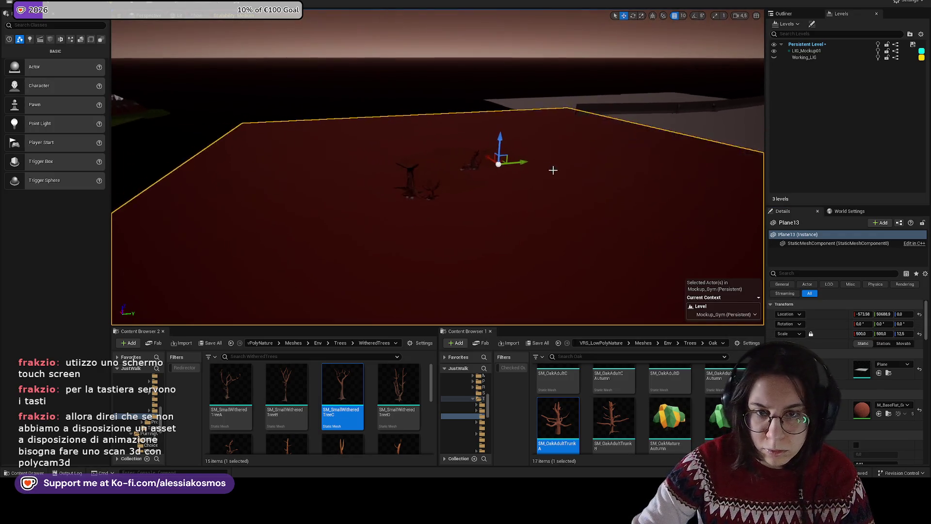
{"action": "mouse_move", "coordinate": [497, 159]}
{"action": "left_mouse_down"}
{"action": "mouse_move", "coordinate": [447, 119]}
{"action": "mouse_move", "coordinate": [456, 116]}
{"action": "mouse_move", "coordinate": [437, 176]}
{"action": "left_mouse_up"}
{"action": "key", "text": "s"}
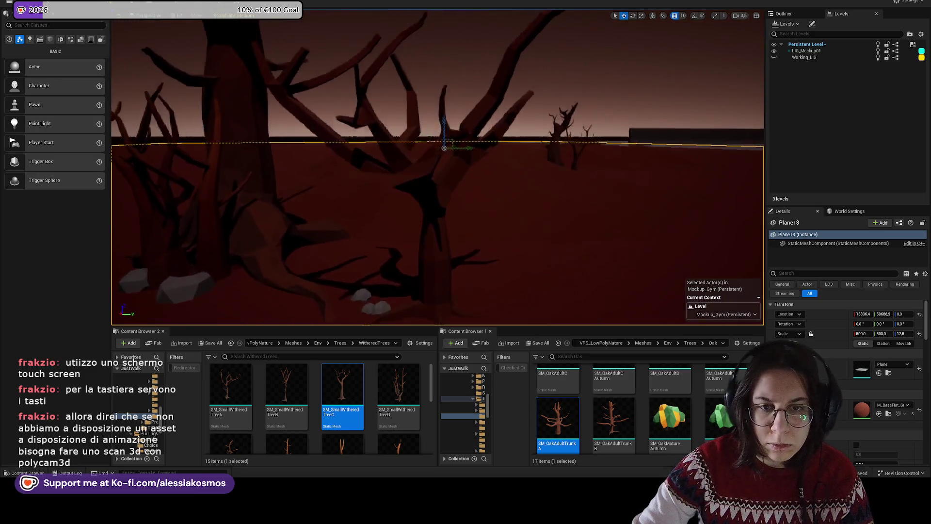
{"action": "scroll", "coordinate": [437, 167], "scroll_direction": "down", "scroll_amount": 1}
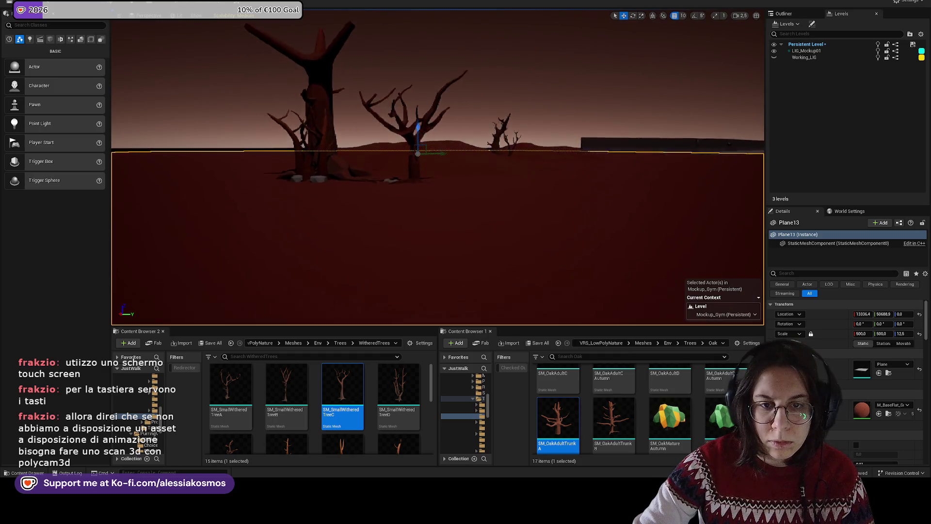